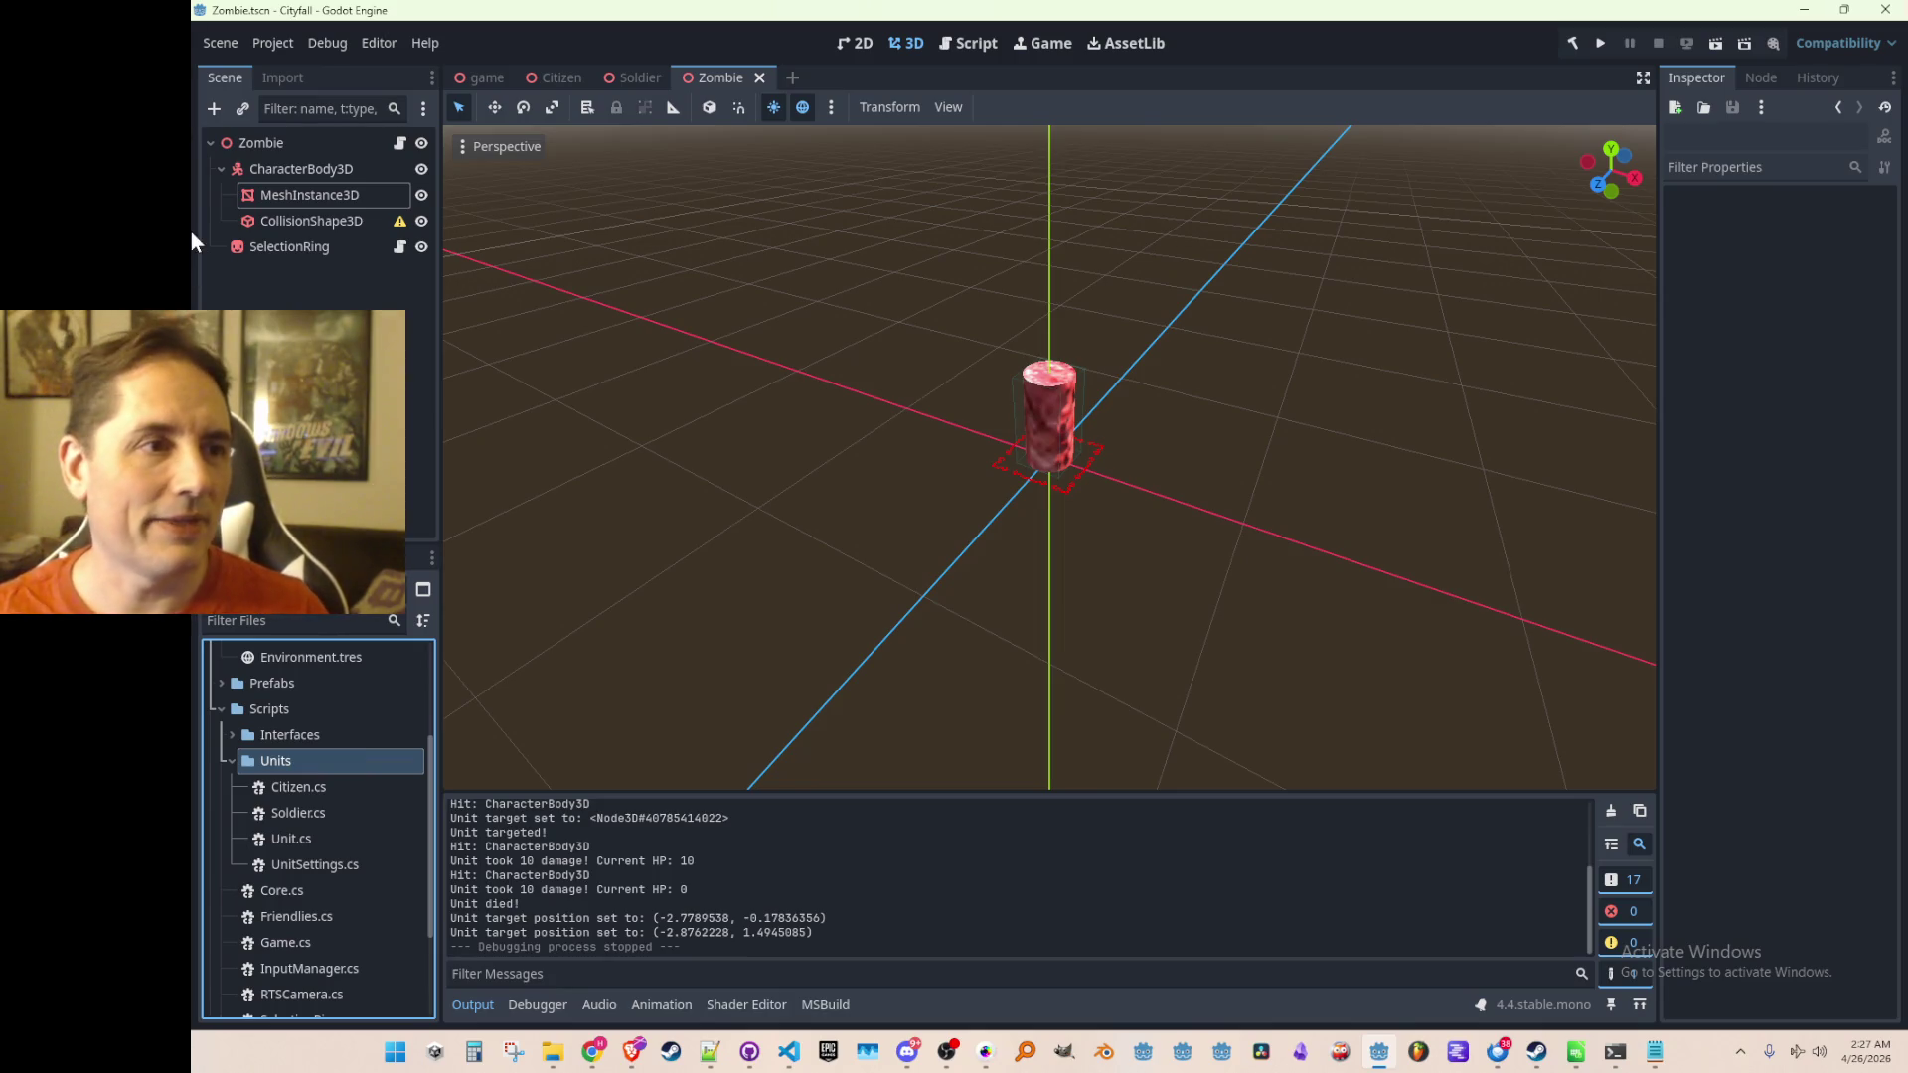
# - Bring up the game scene tab and zoom the viewport in and out over the grass field
pyautogui.click(496, 83)
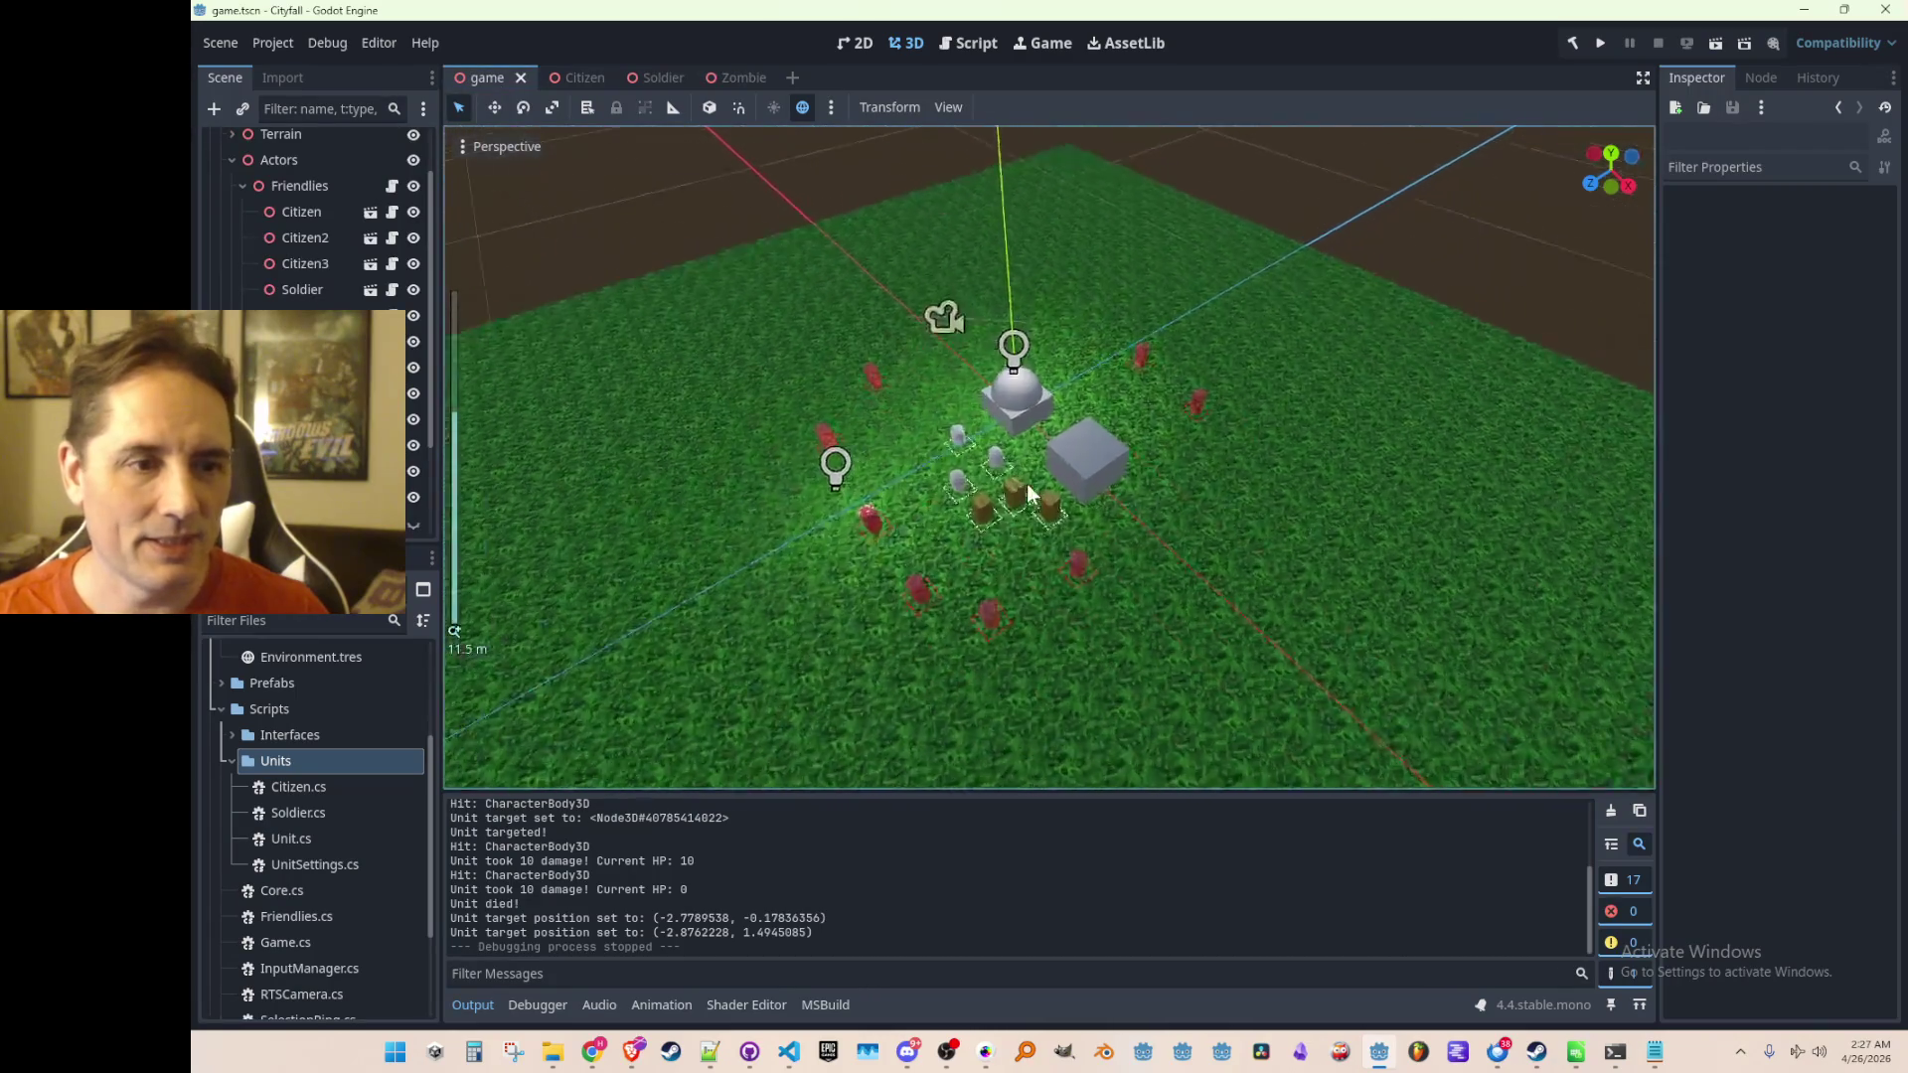
pyautogui.scroll(3, 1028, 484)
pyautogui.scroll(-5, 1057, 471)
pyautogui.scroll(6, 1057, 471)
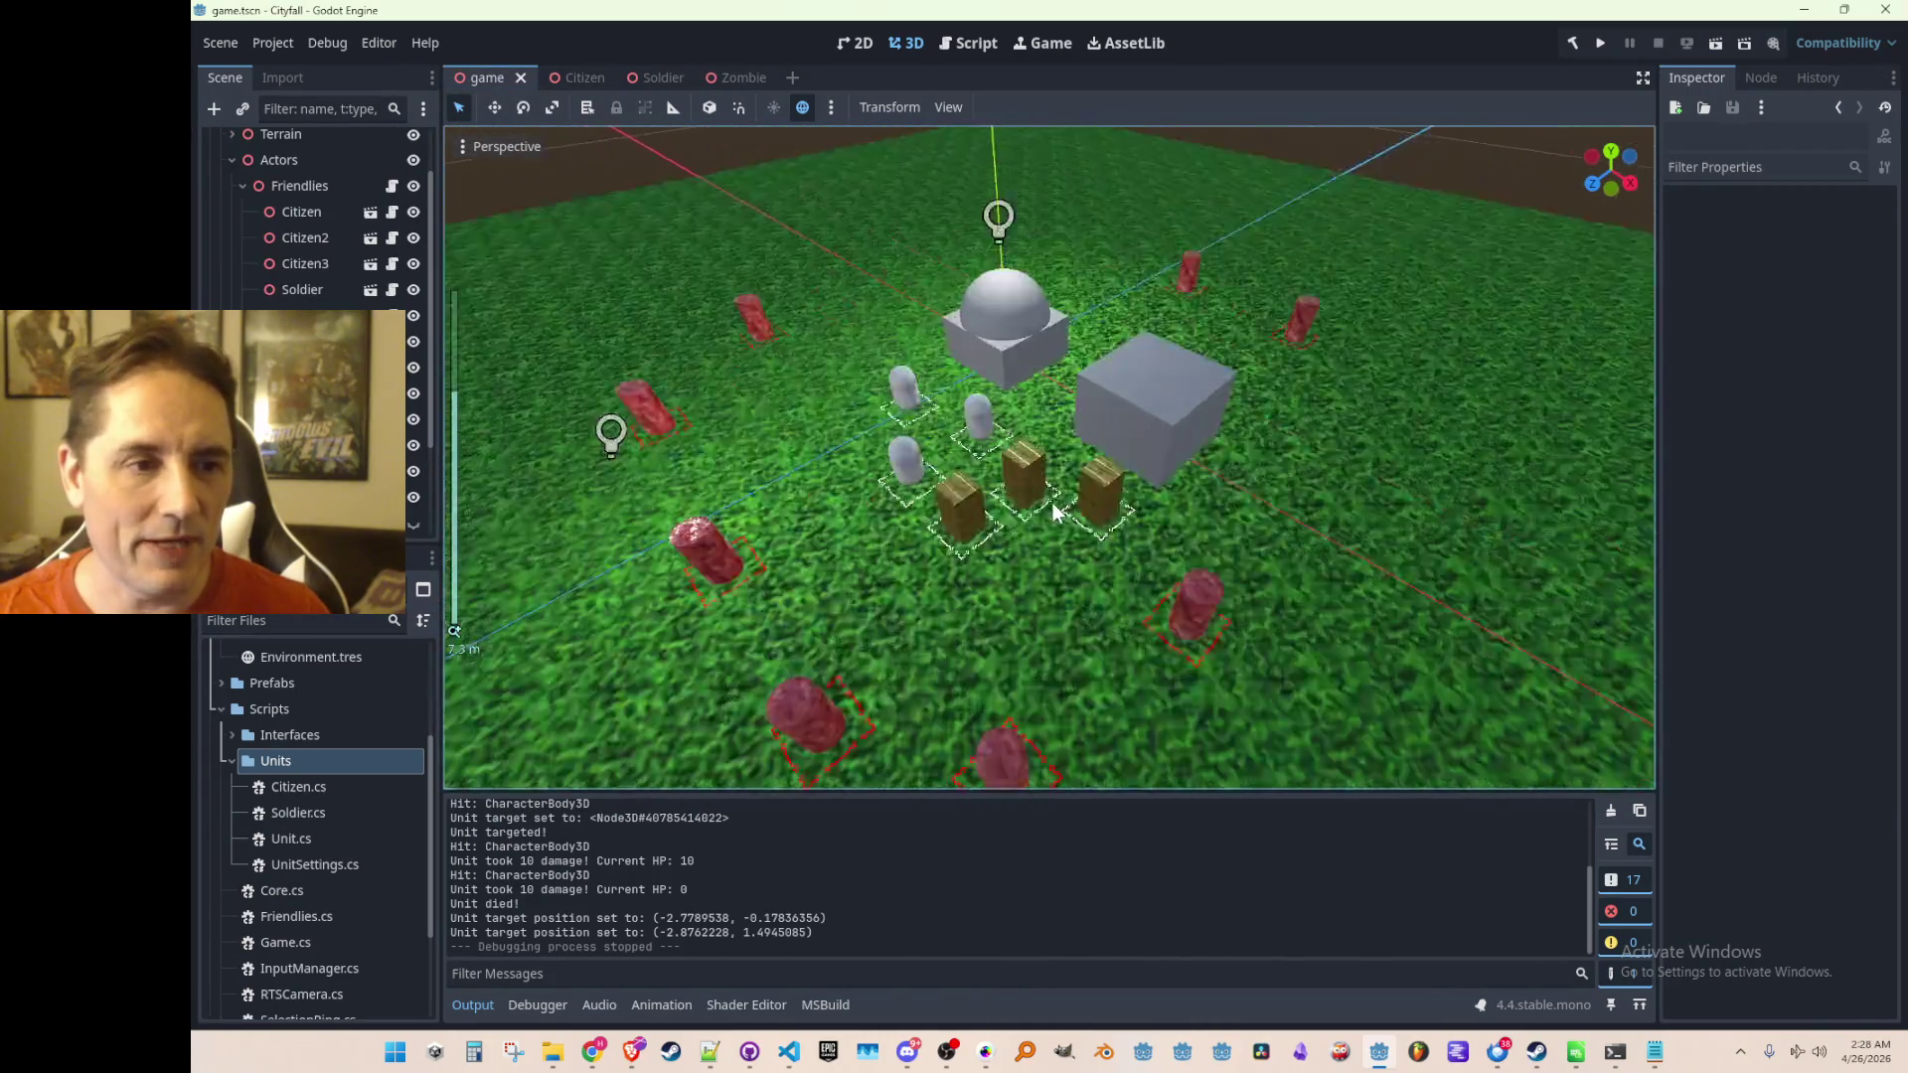
pyautogui.scroll(-6, 1054, 493)
pyautogui.scroll(5, 1051, 504)
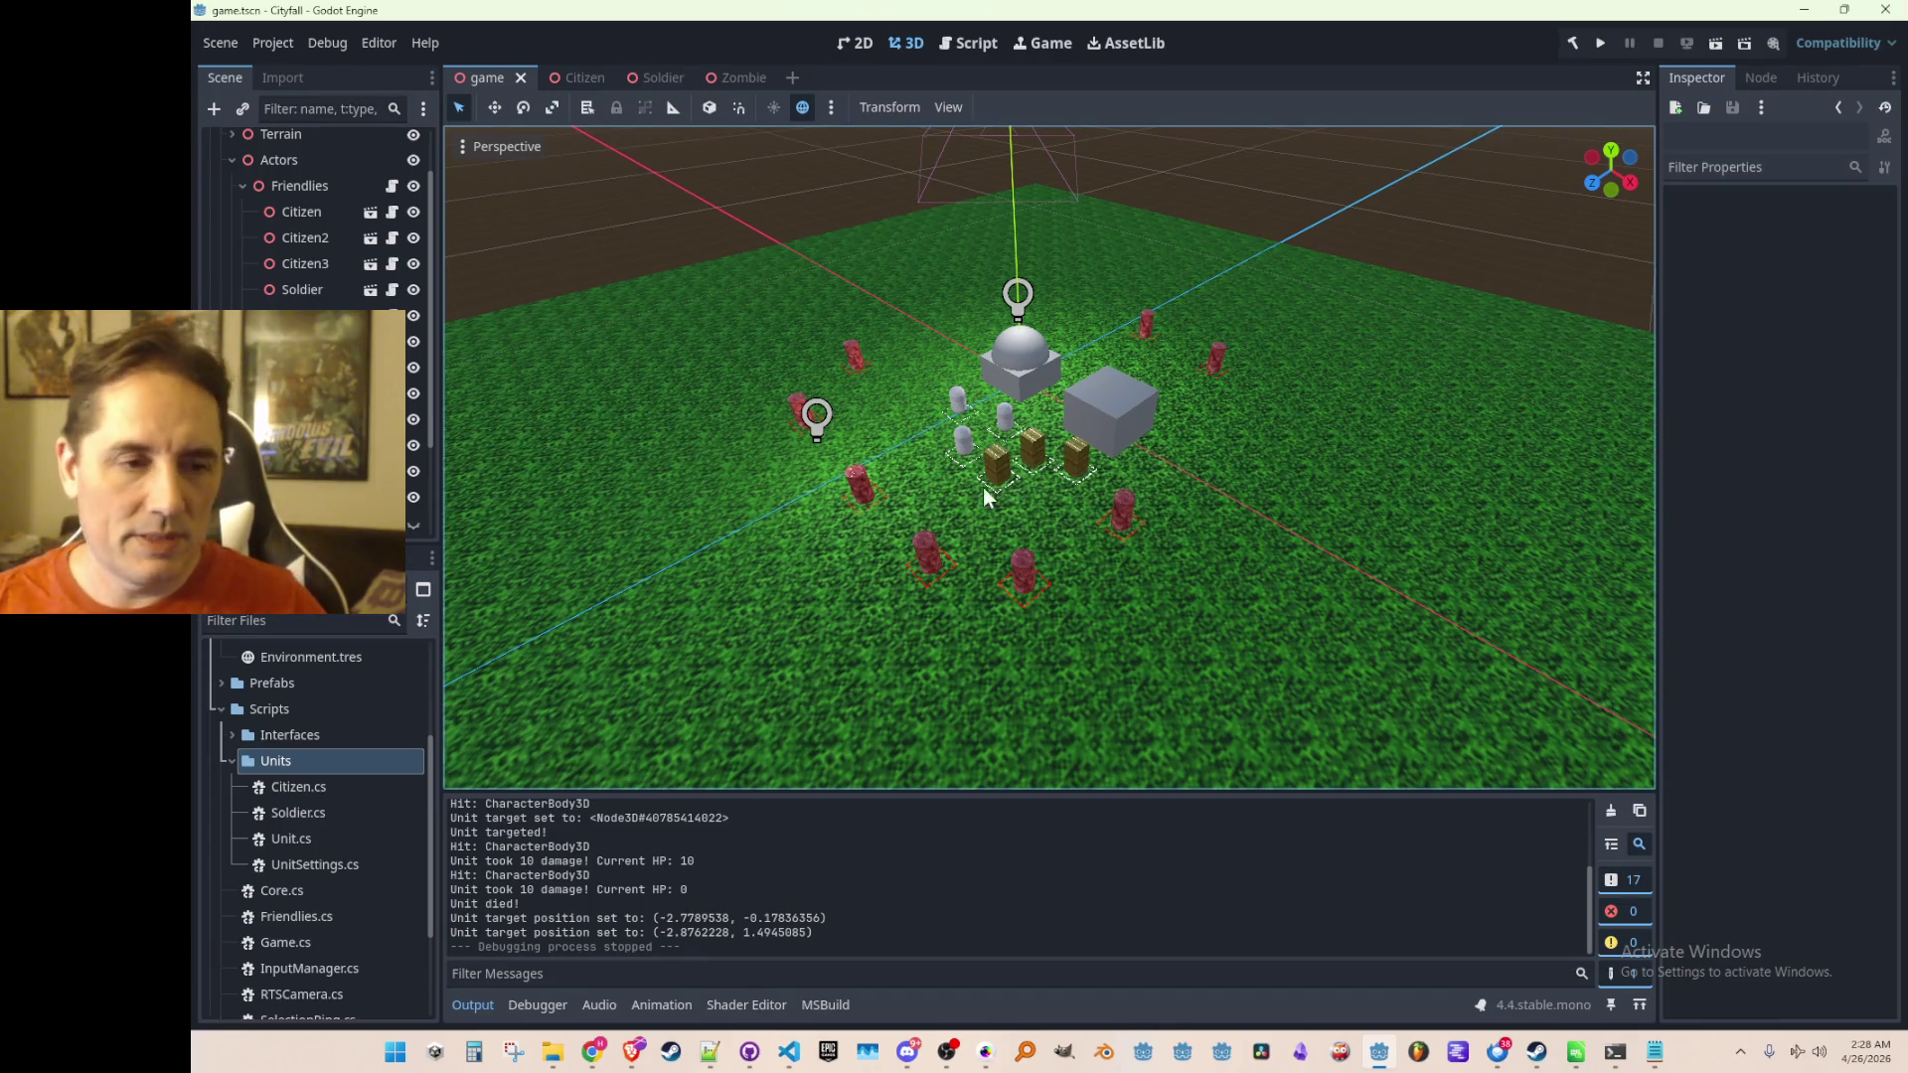
# - Select and deselect the Citizen unit, then orbit the view slightly around the units
pyautogui.click(958, 402)
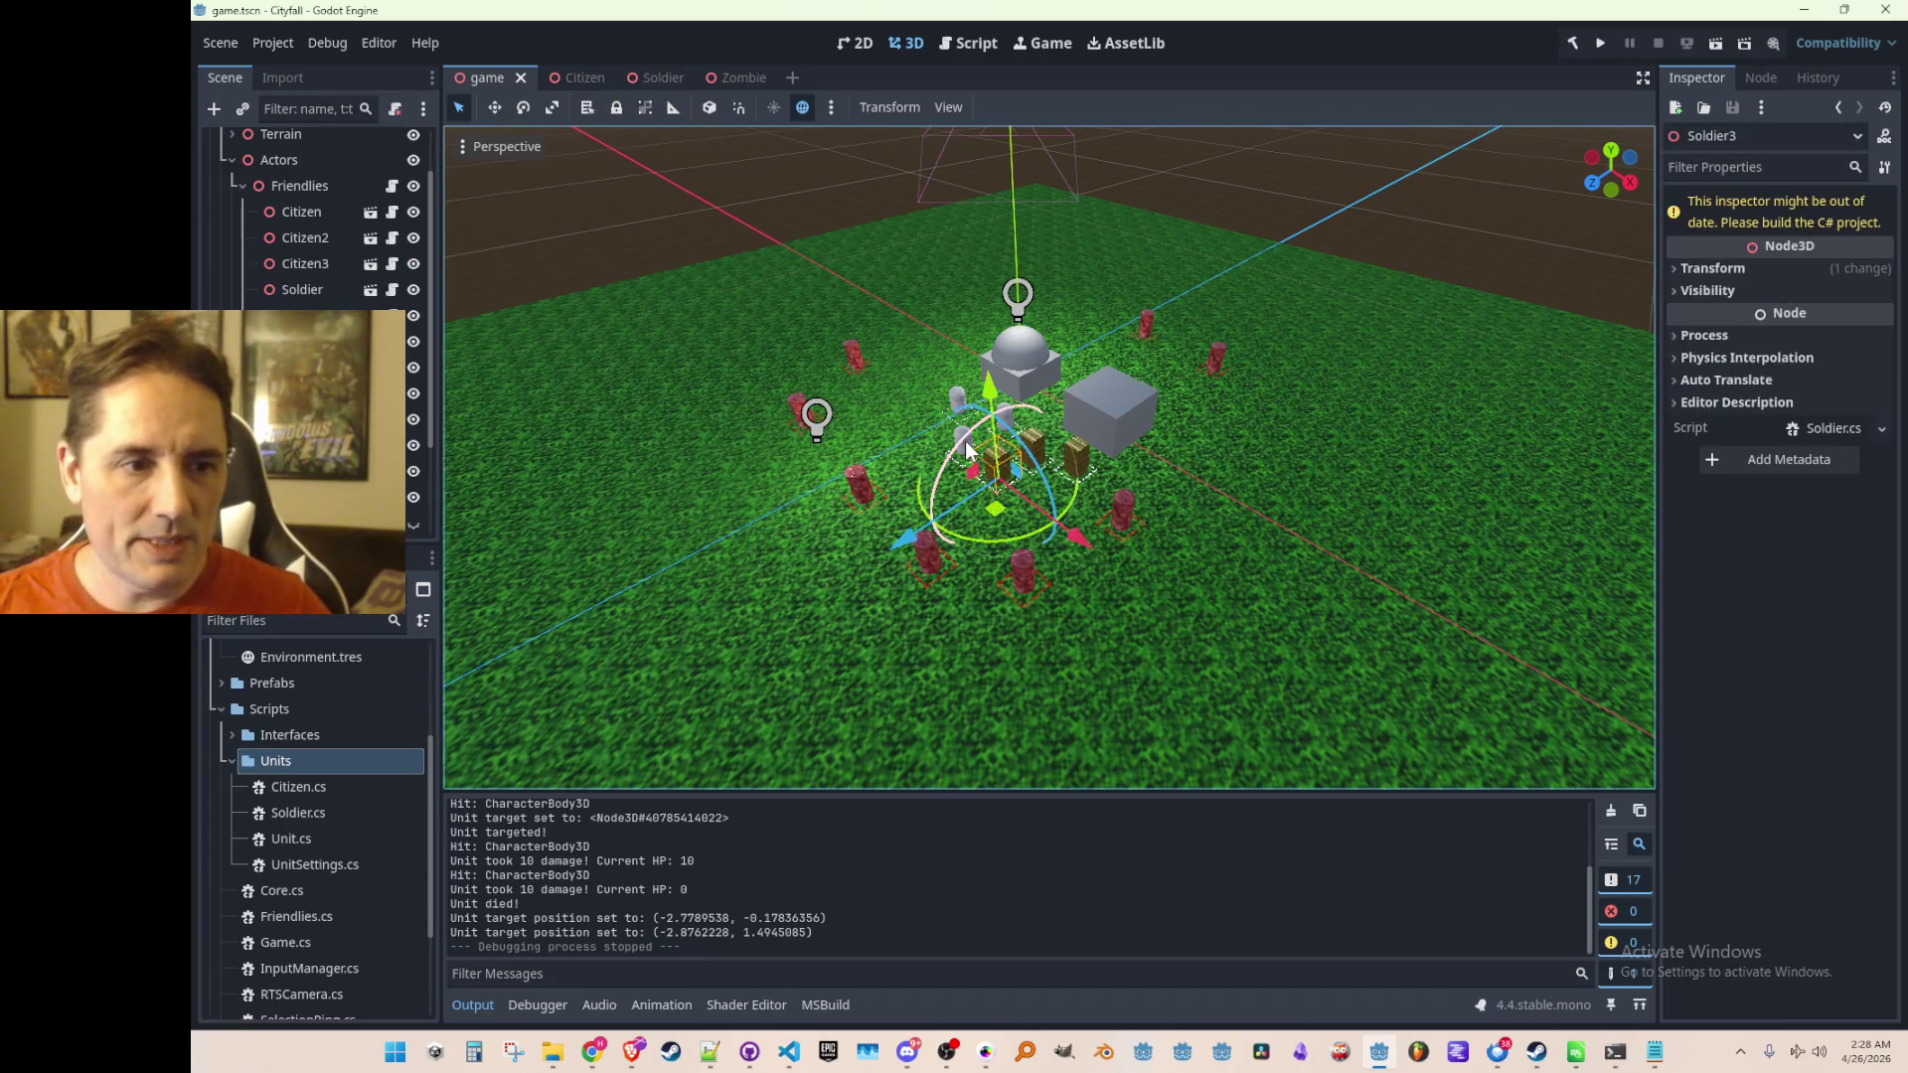
pyautogui.click(1414, 210)
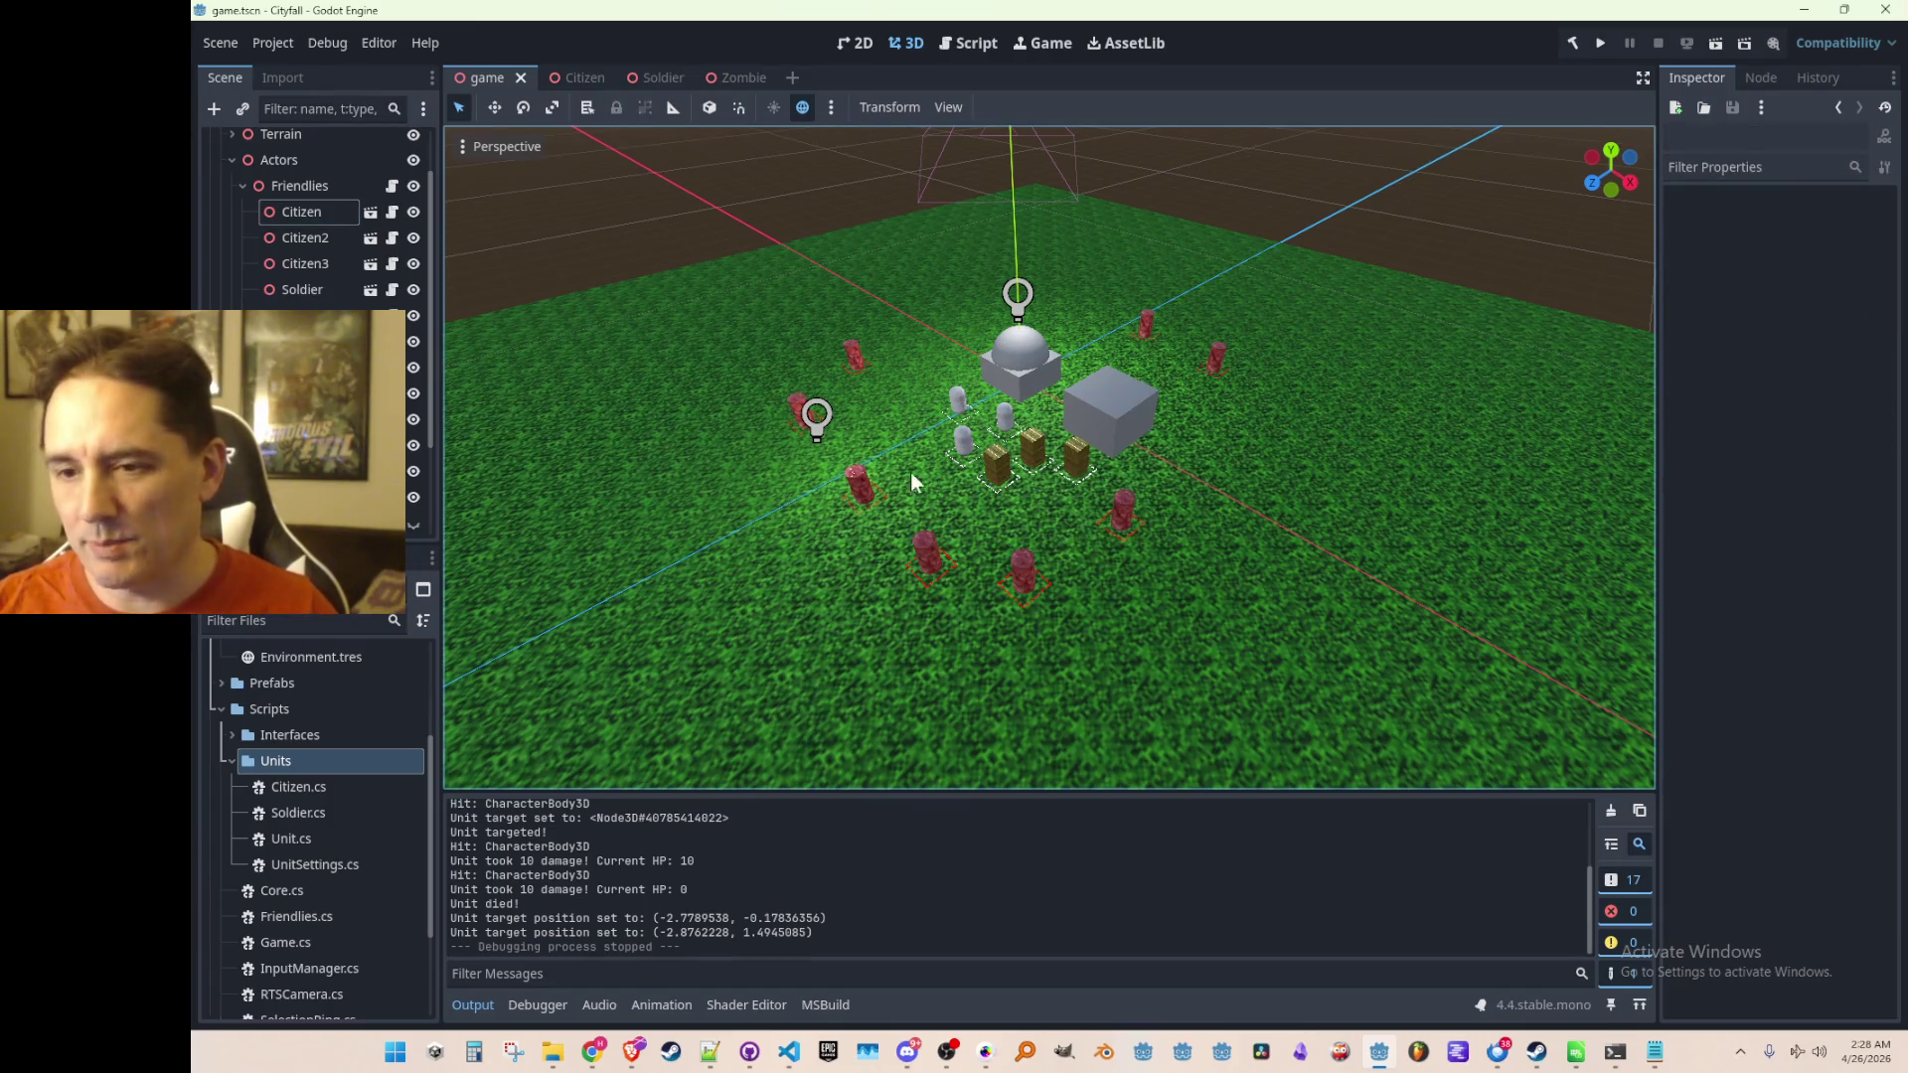
pyautogui.moveTo(947, 494); pyautogui.dragTo(940, 493)
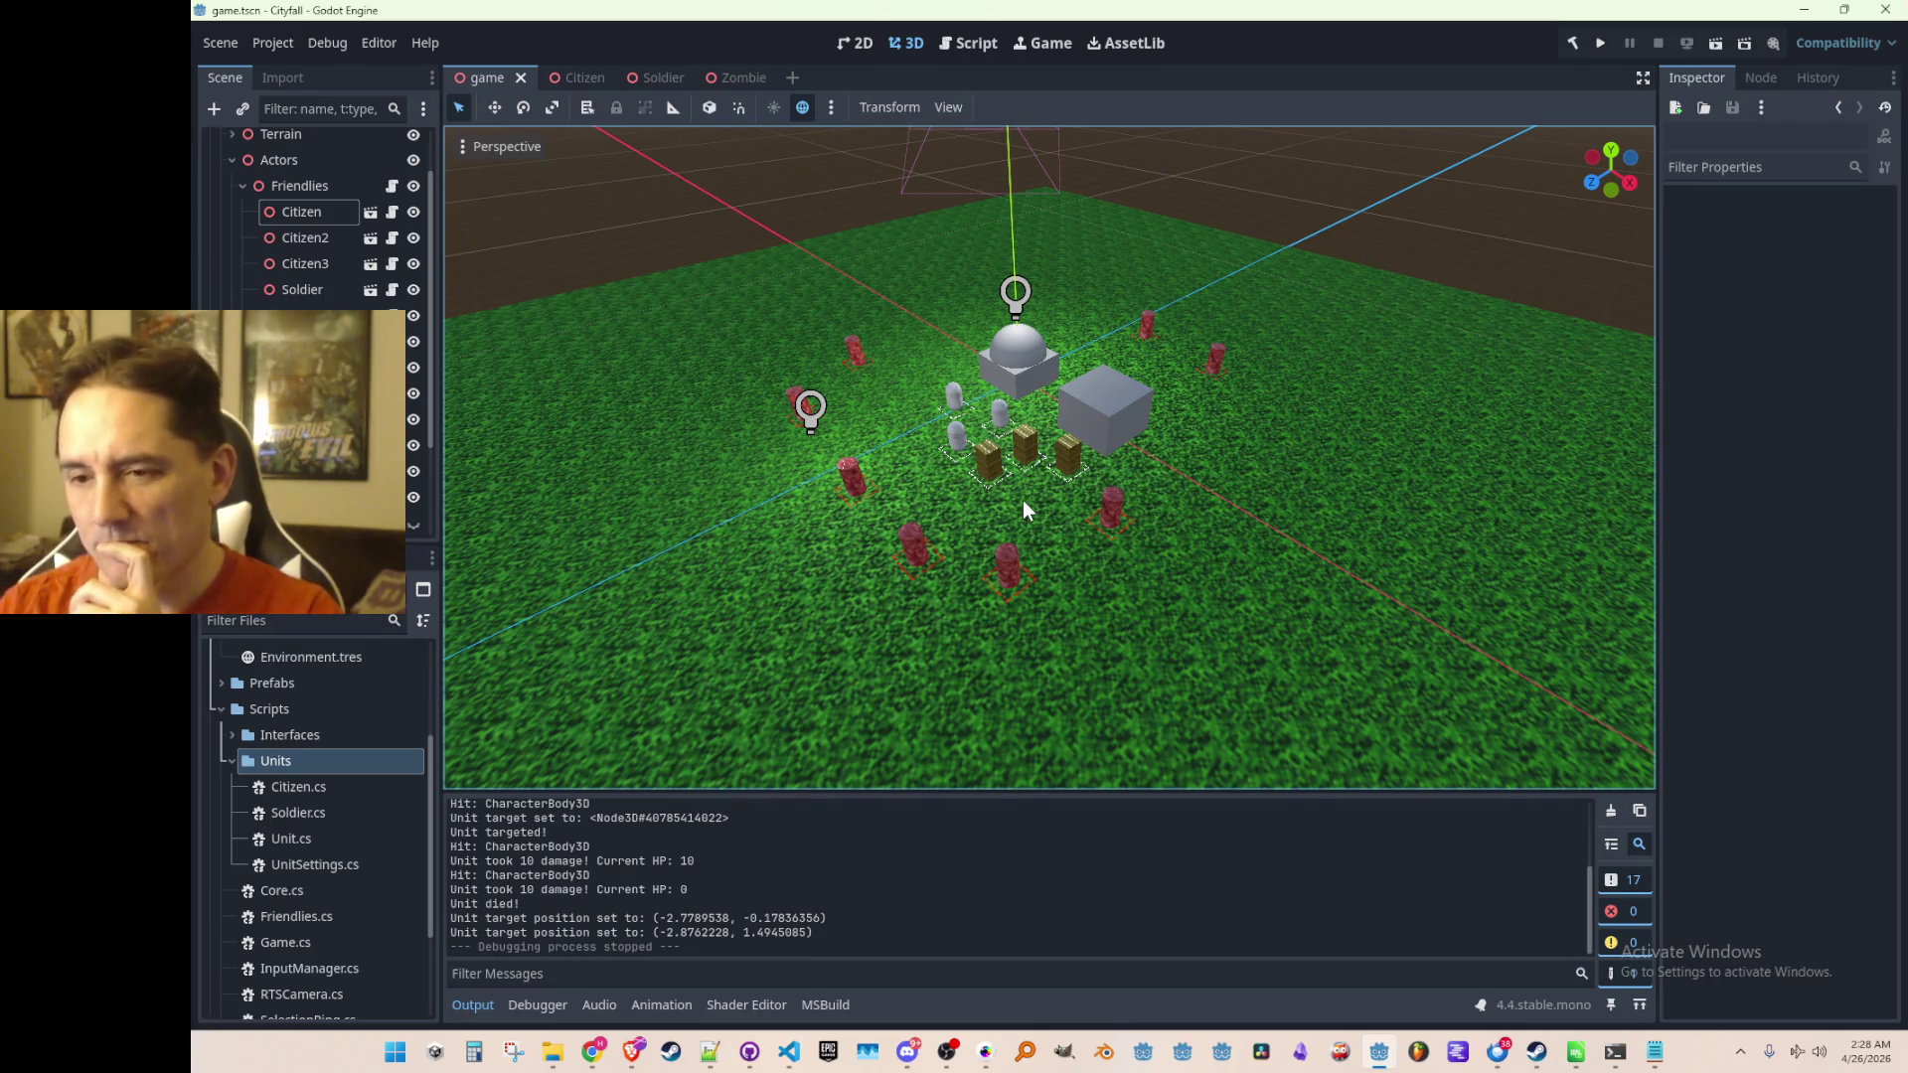
pyautogui.scroll(2, 854, 440)
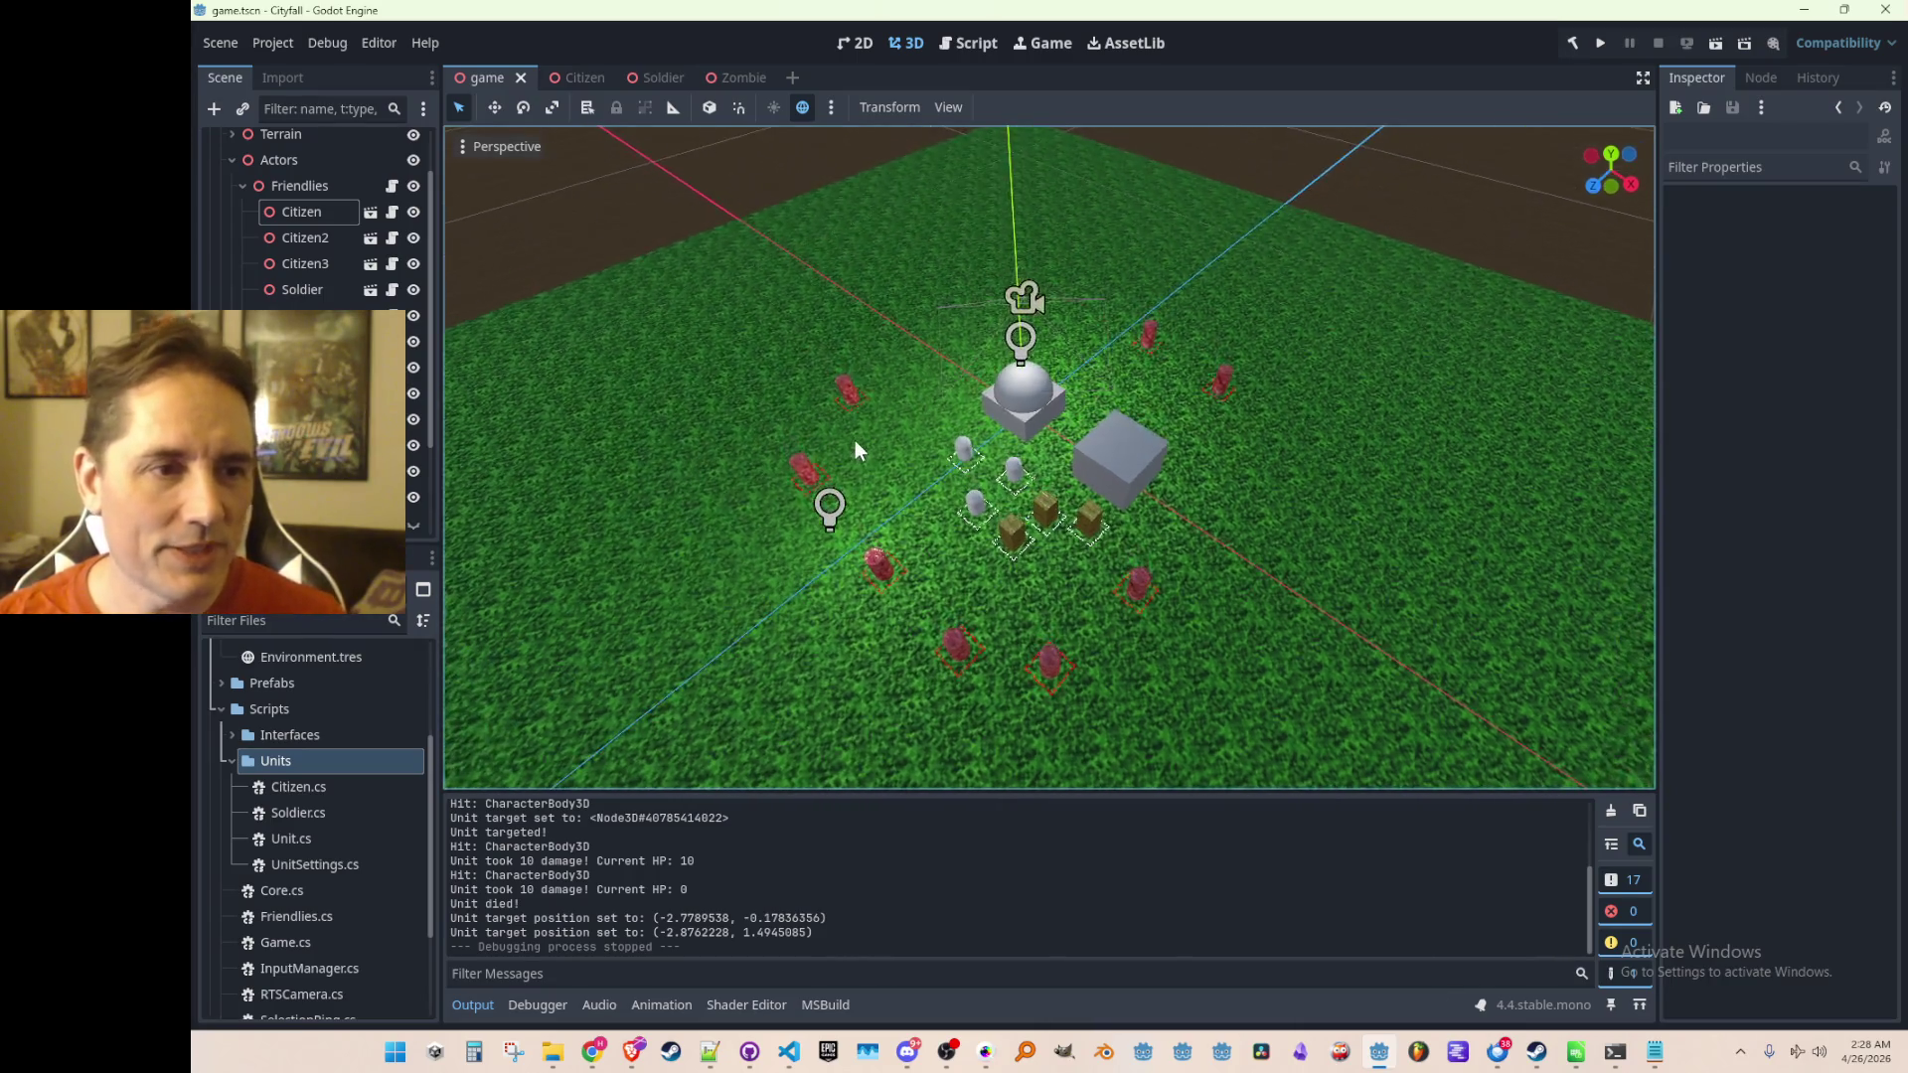
pyautogui.scroll(-5, 853, 440)
pyautogui.scroll(6, 993, 485)
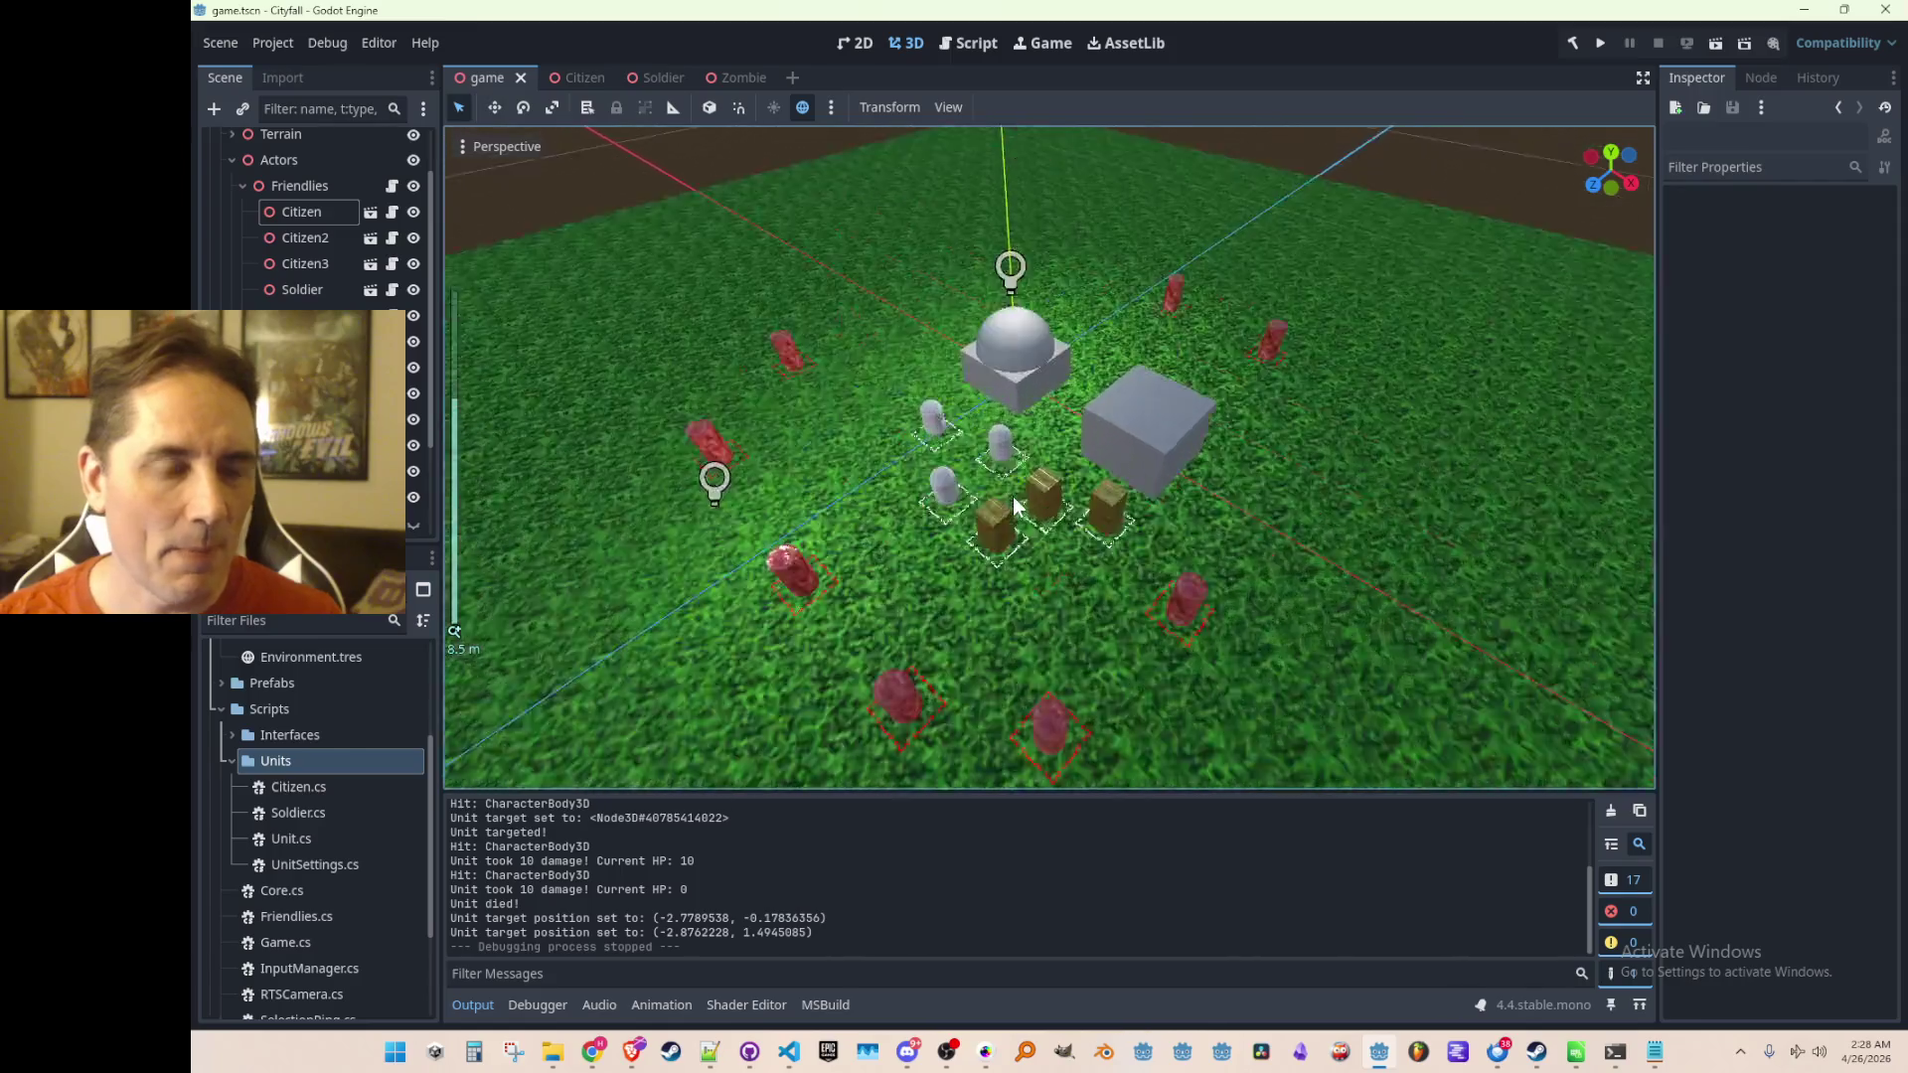
pyautogui.scroll(-5, 1015, 507)
pyautogui.scroll(4, 1043, 522)
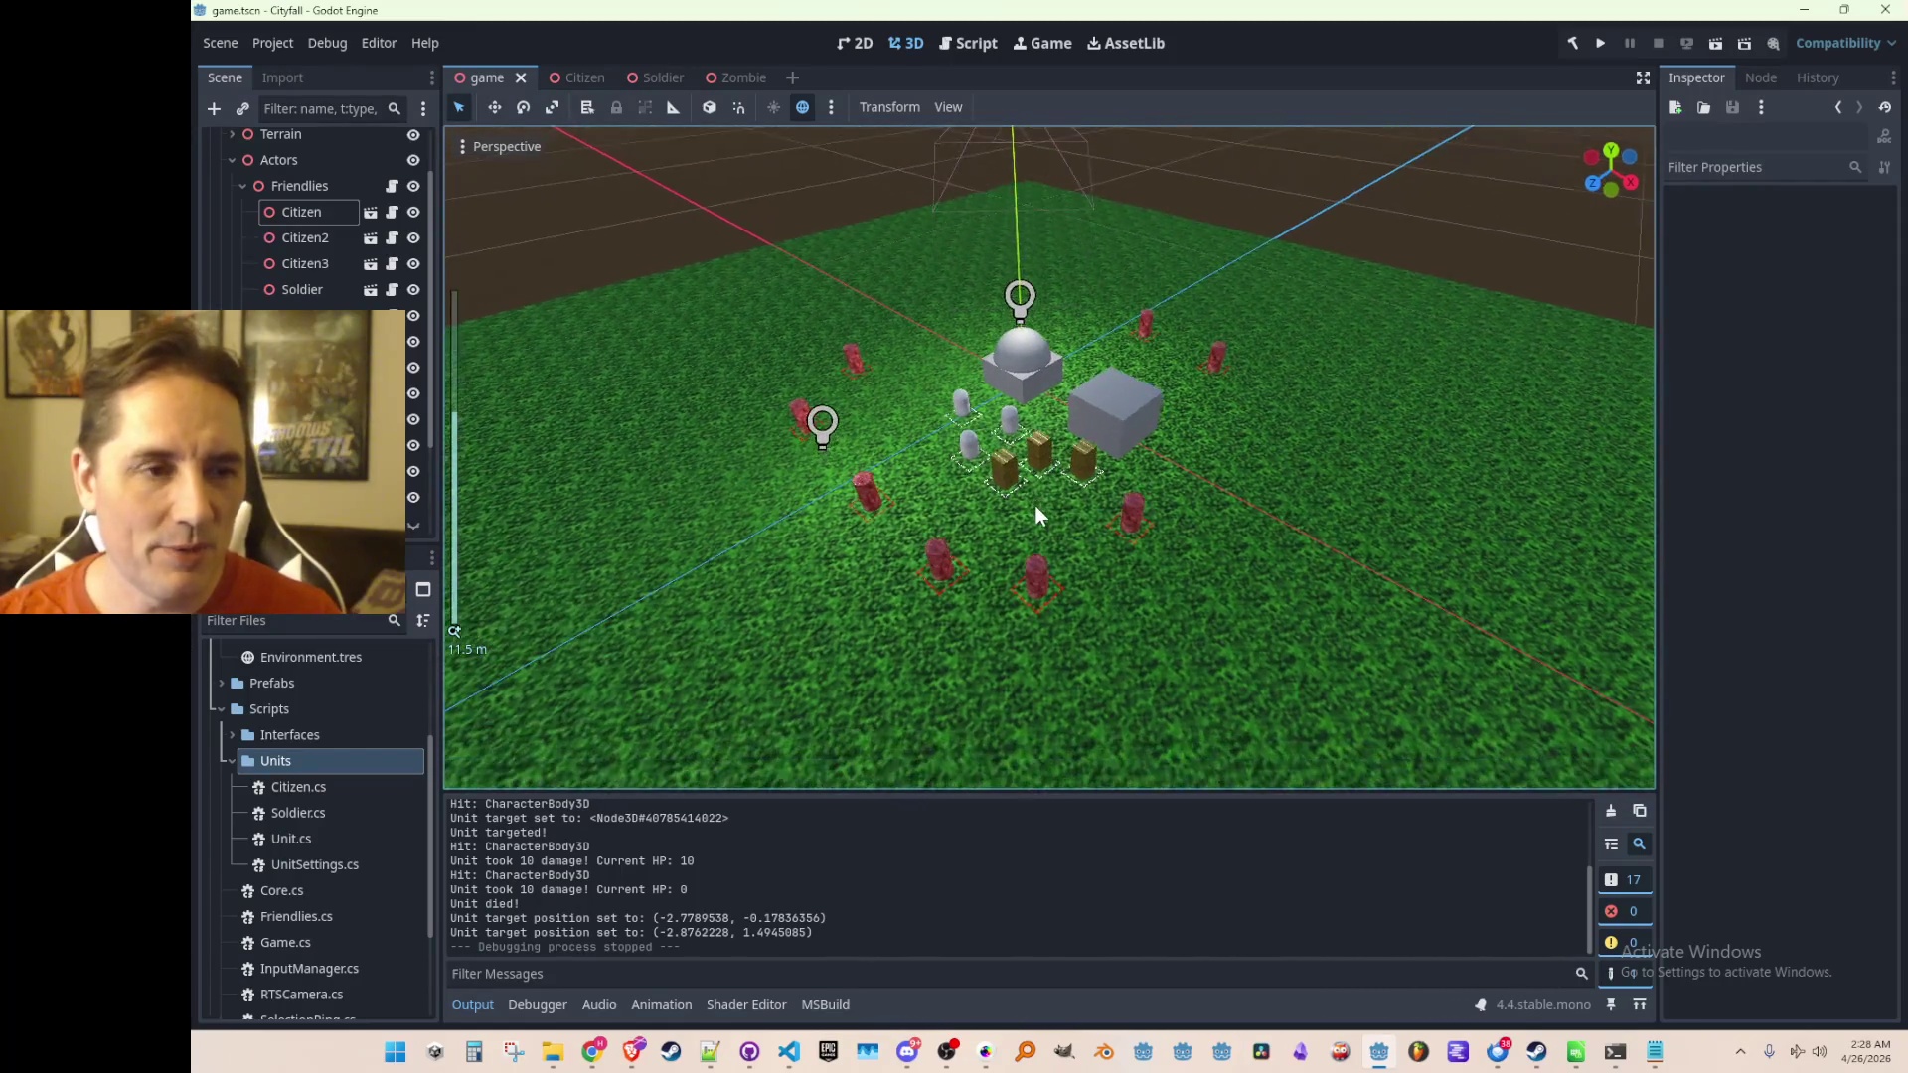
pyautogui.scroll(-3, 1042, 515)
pyautogui.scroll(4, 1044, 518)
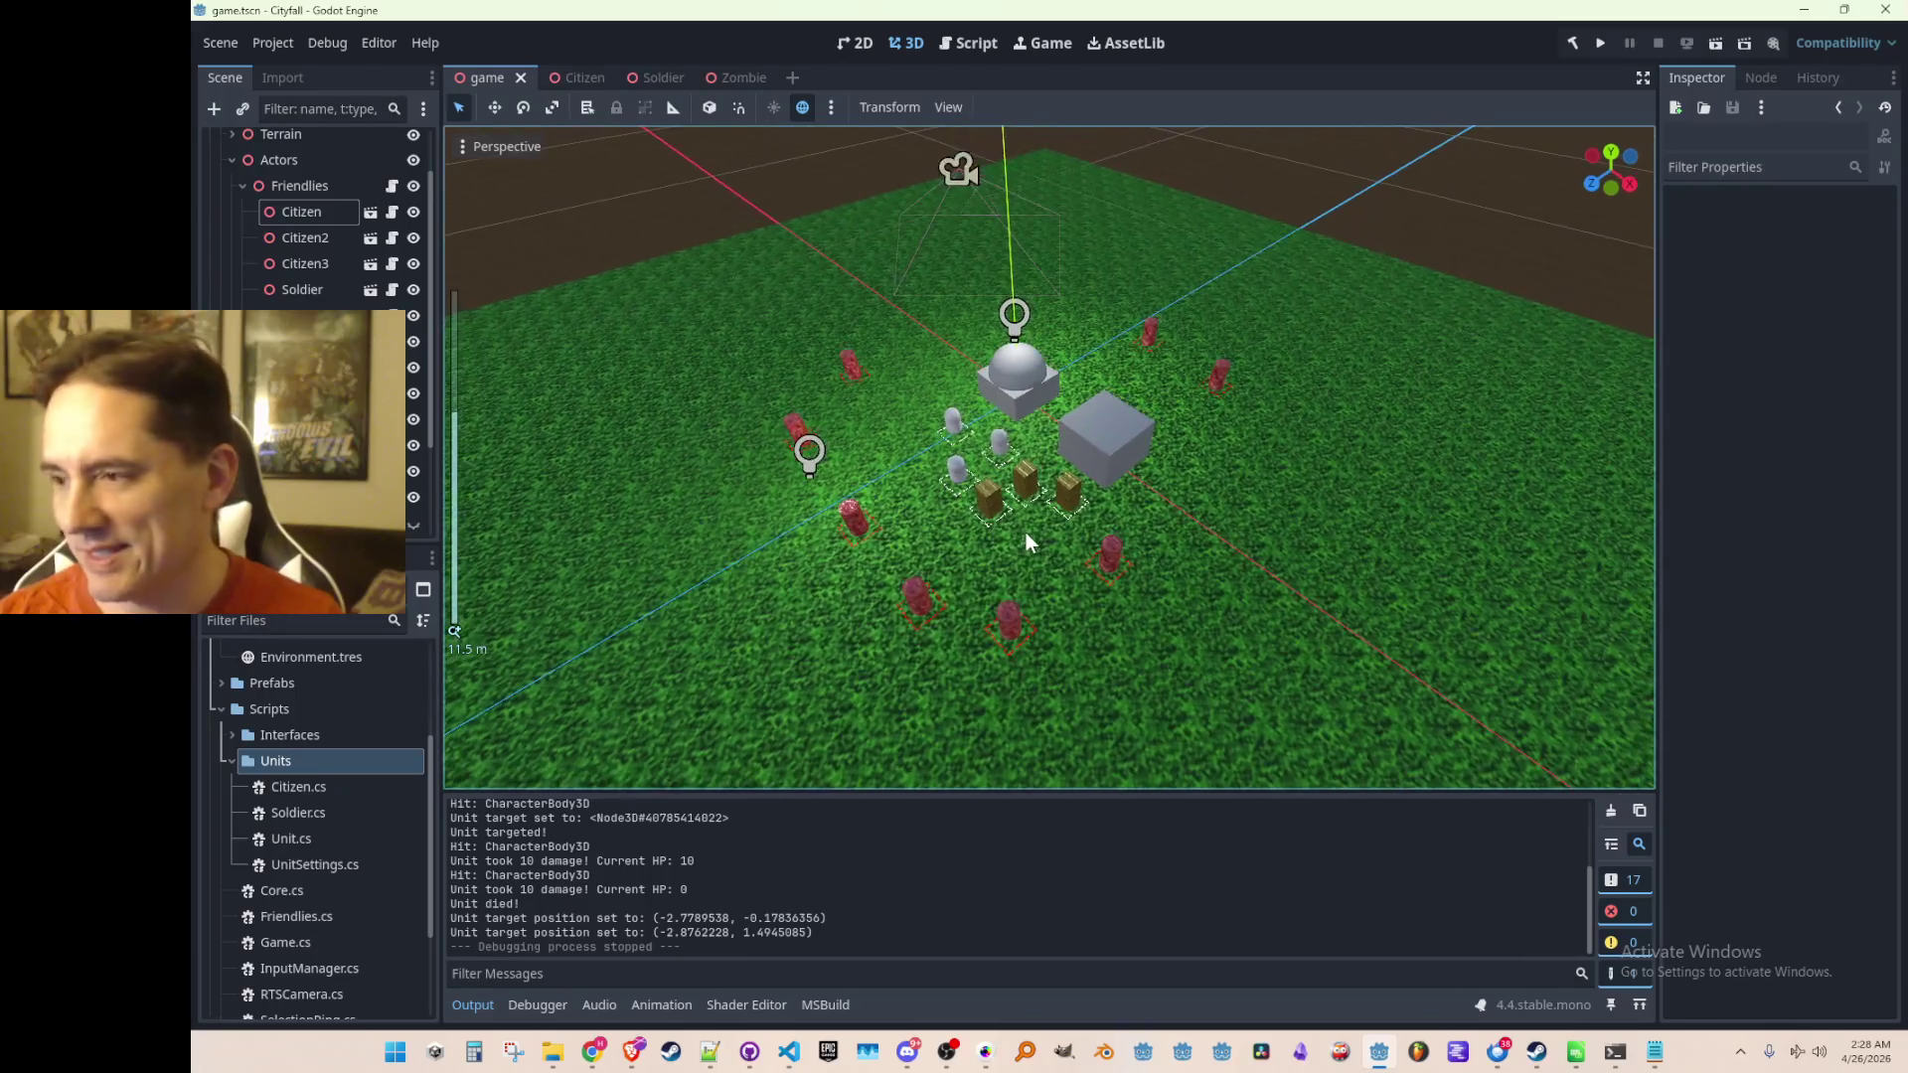
pyautogui.scroll(-4, 1026, 533)
pyautogui.scroll(3, 1025, 530)
pyautogui.scroll(-2, 1026, 533)
pyautogui.scroll(4, 1024, 530)
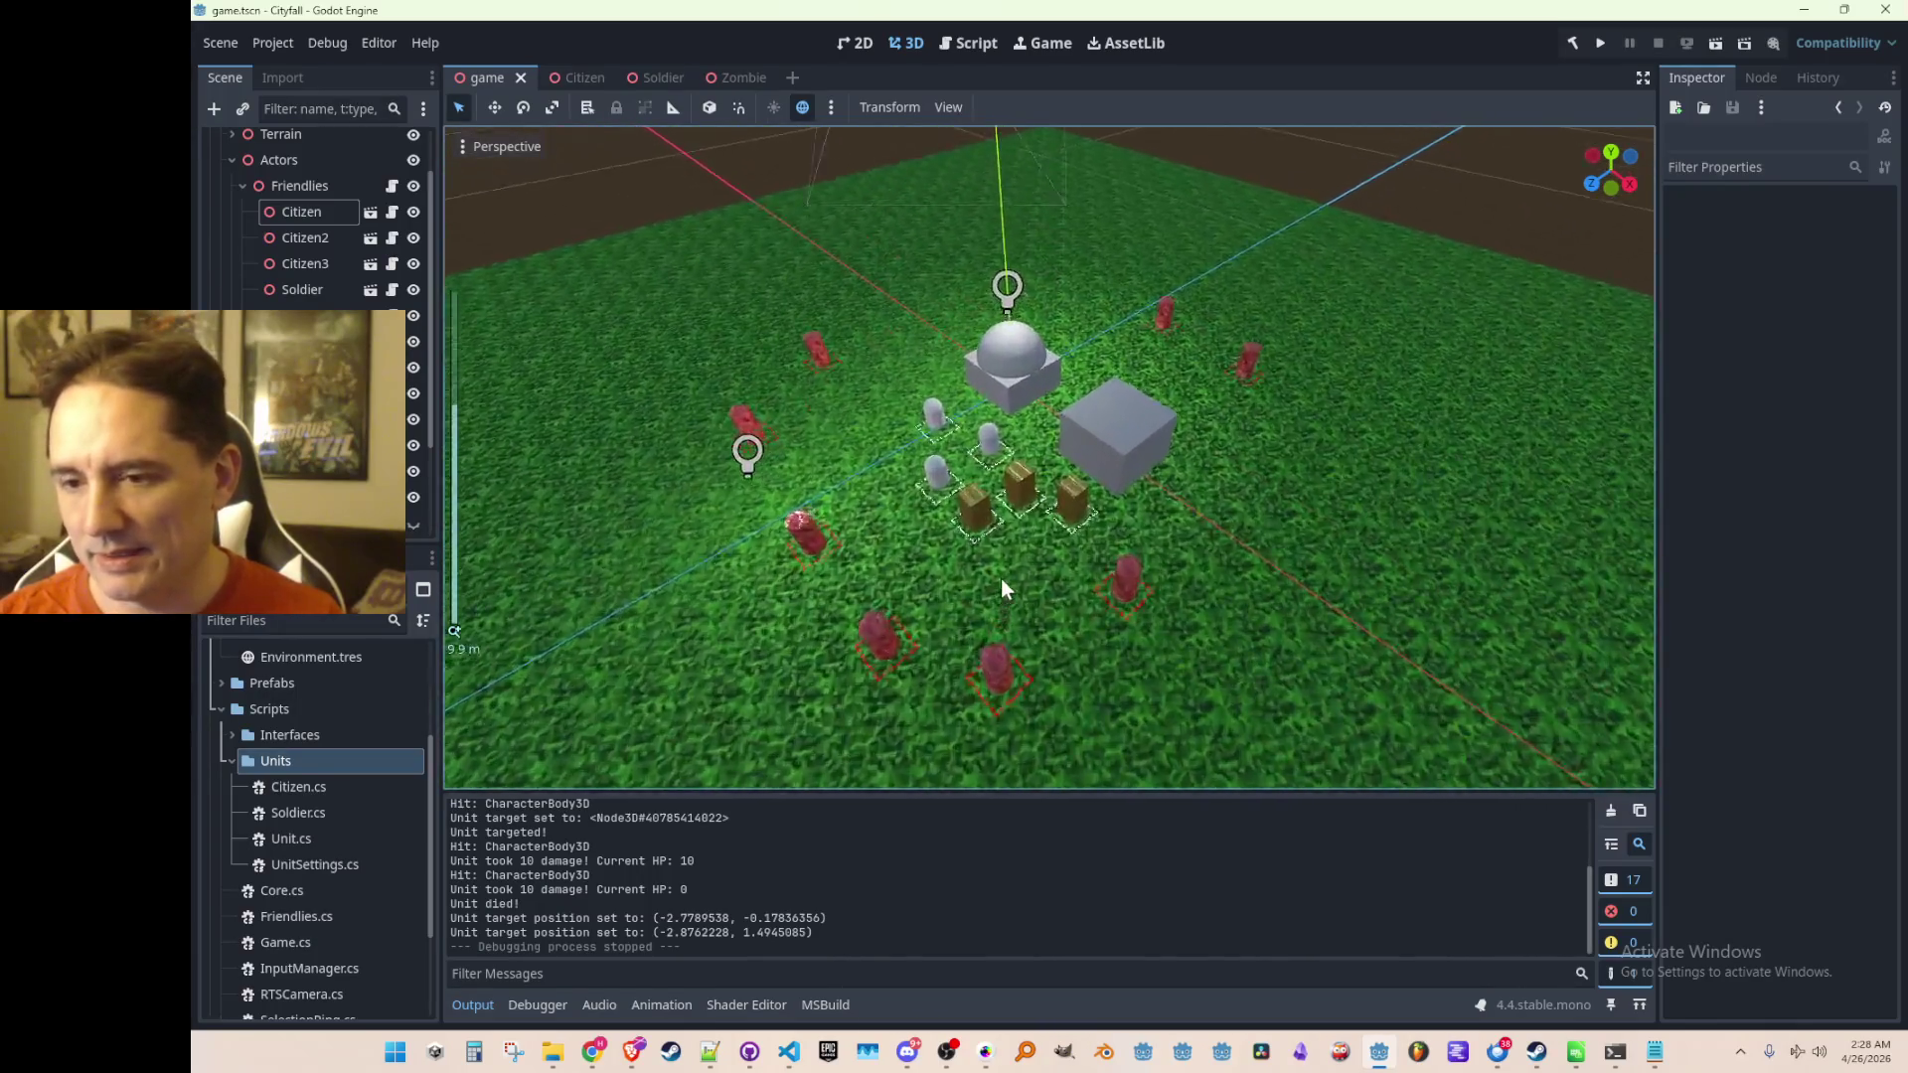
pyautogui.scroll(-4, 1003, 573)
pyautogui.scroll(5, 1004, 571)
pyautogui.scroll(-5, 1004, 572)
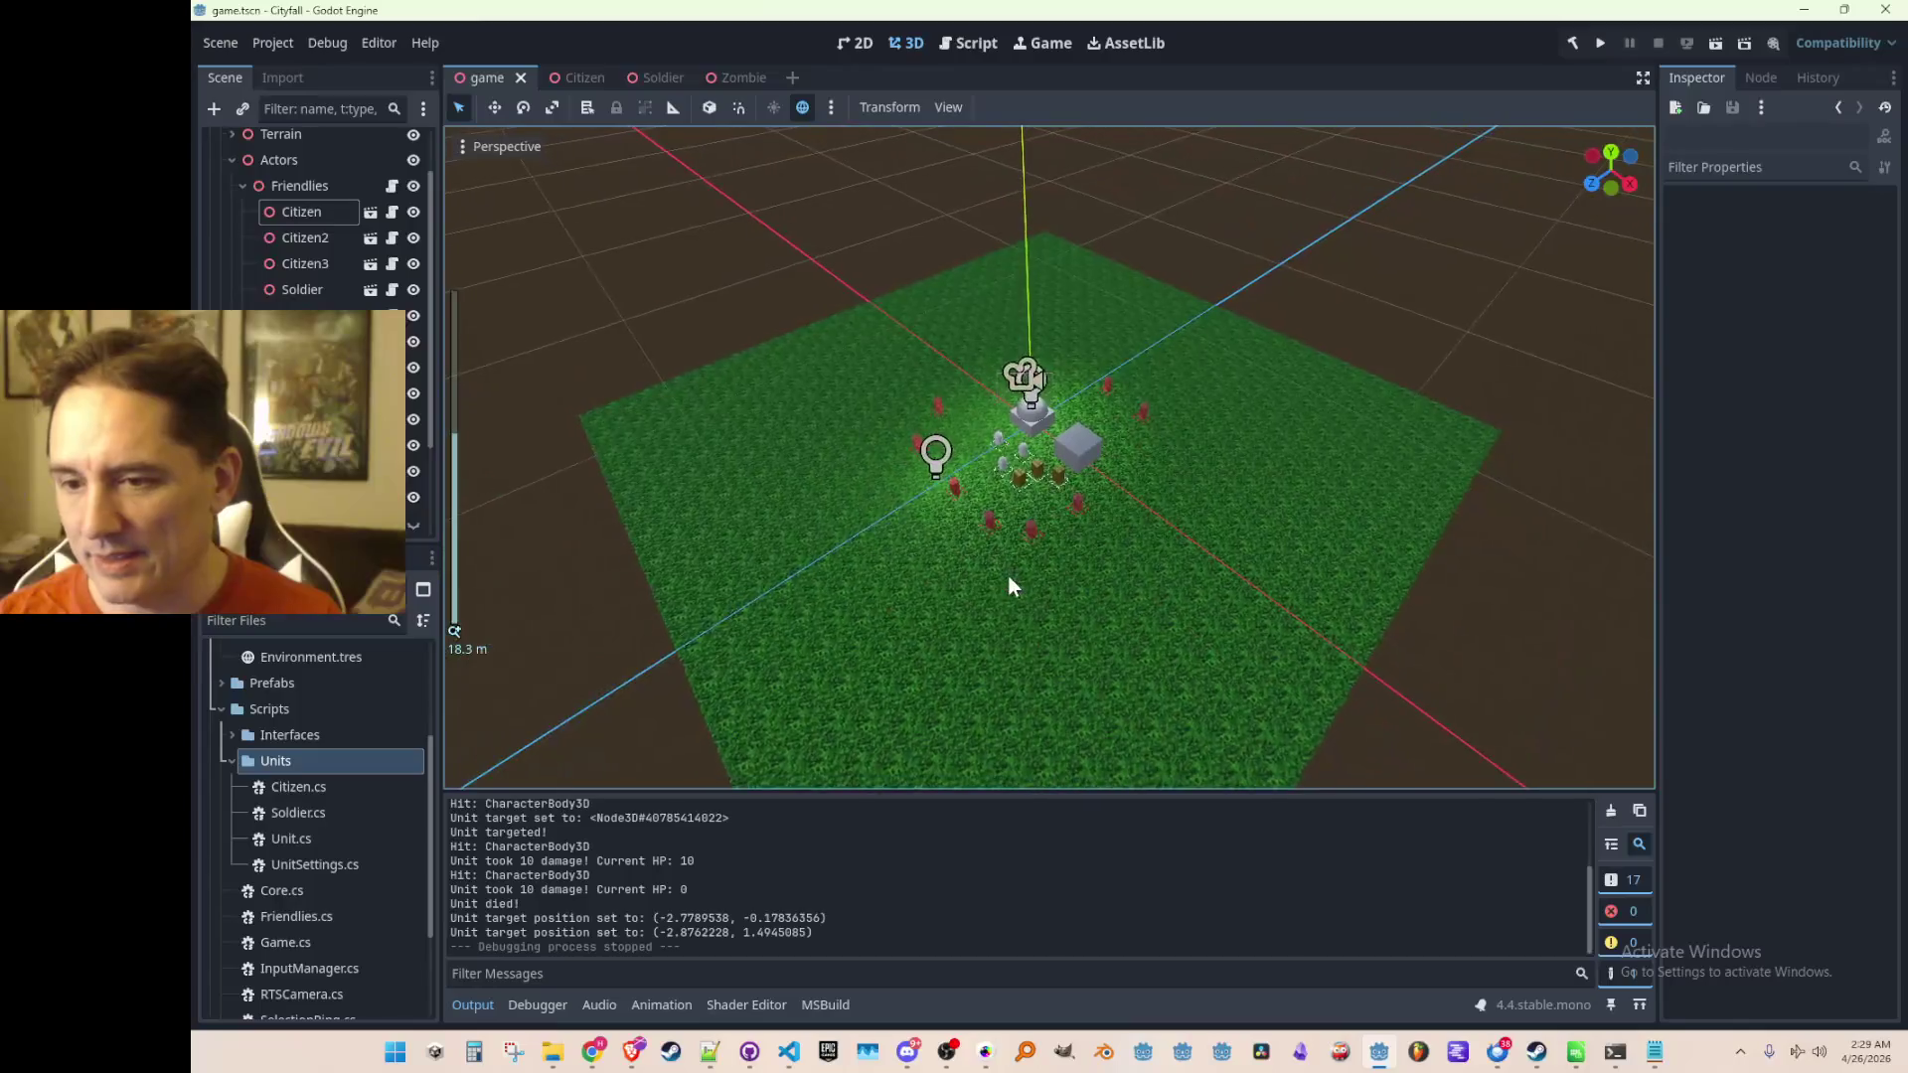
pyautogui.scroll(5, 1009, 578)
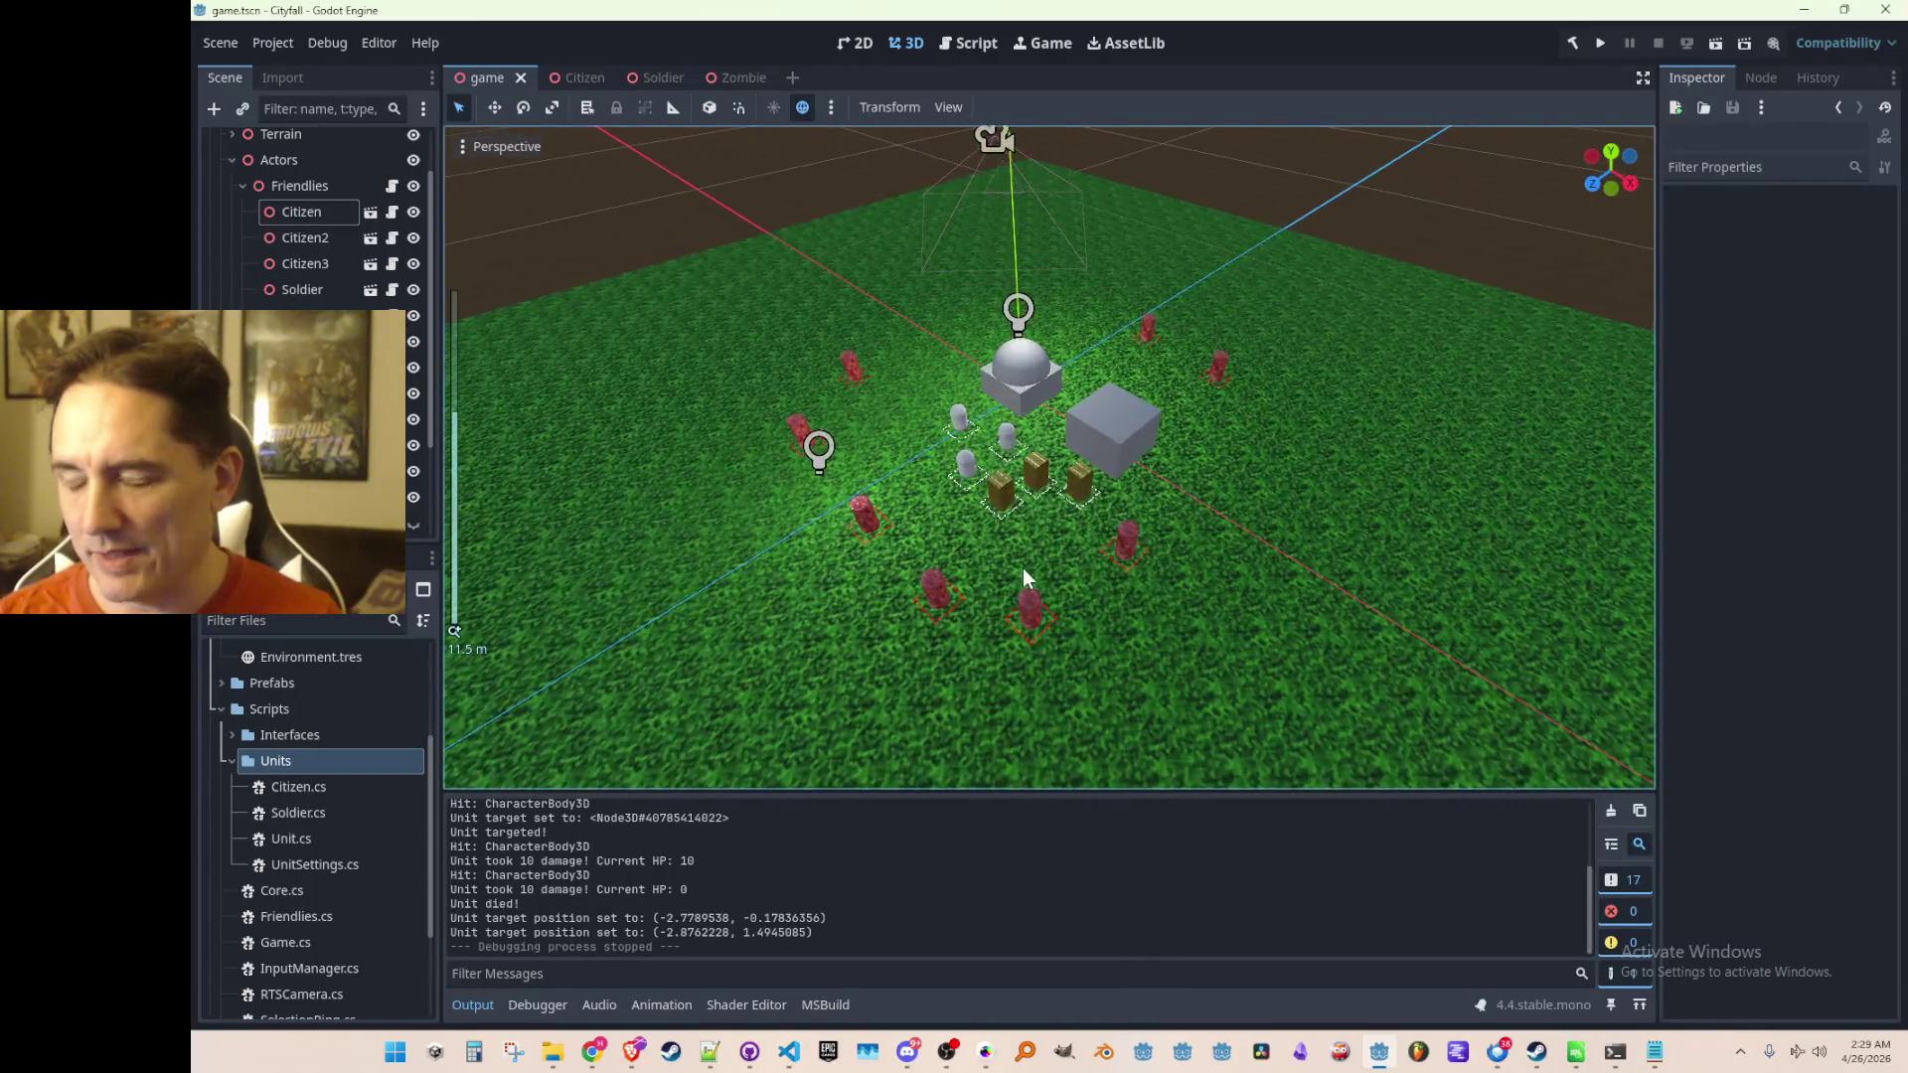
pyautogui.scroll(-3, 1025, 578)
pyautogui.scroll(4, 1020, 580)
pyautogui.scroll(-4, 1021, 579)
pyautogui.scroll(3, 1021, 582)
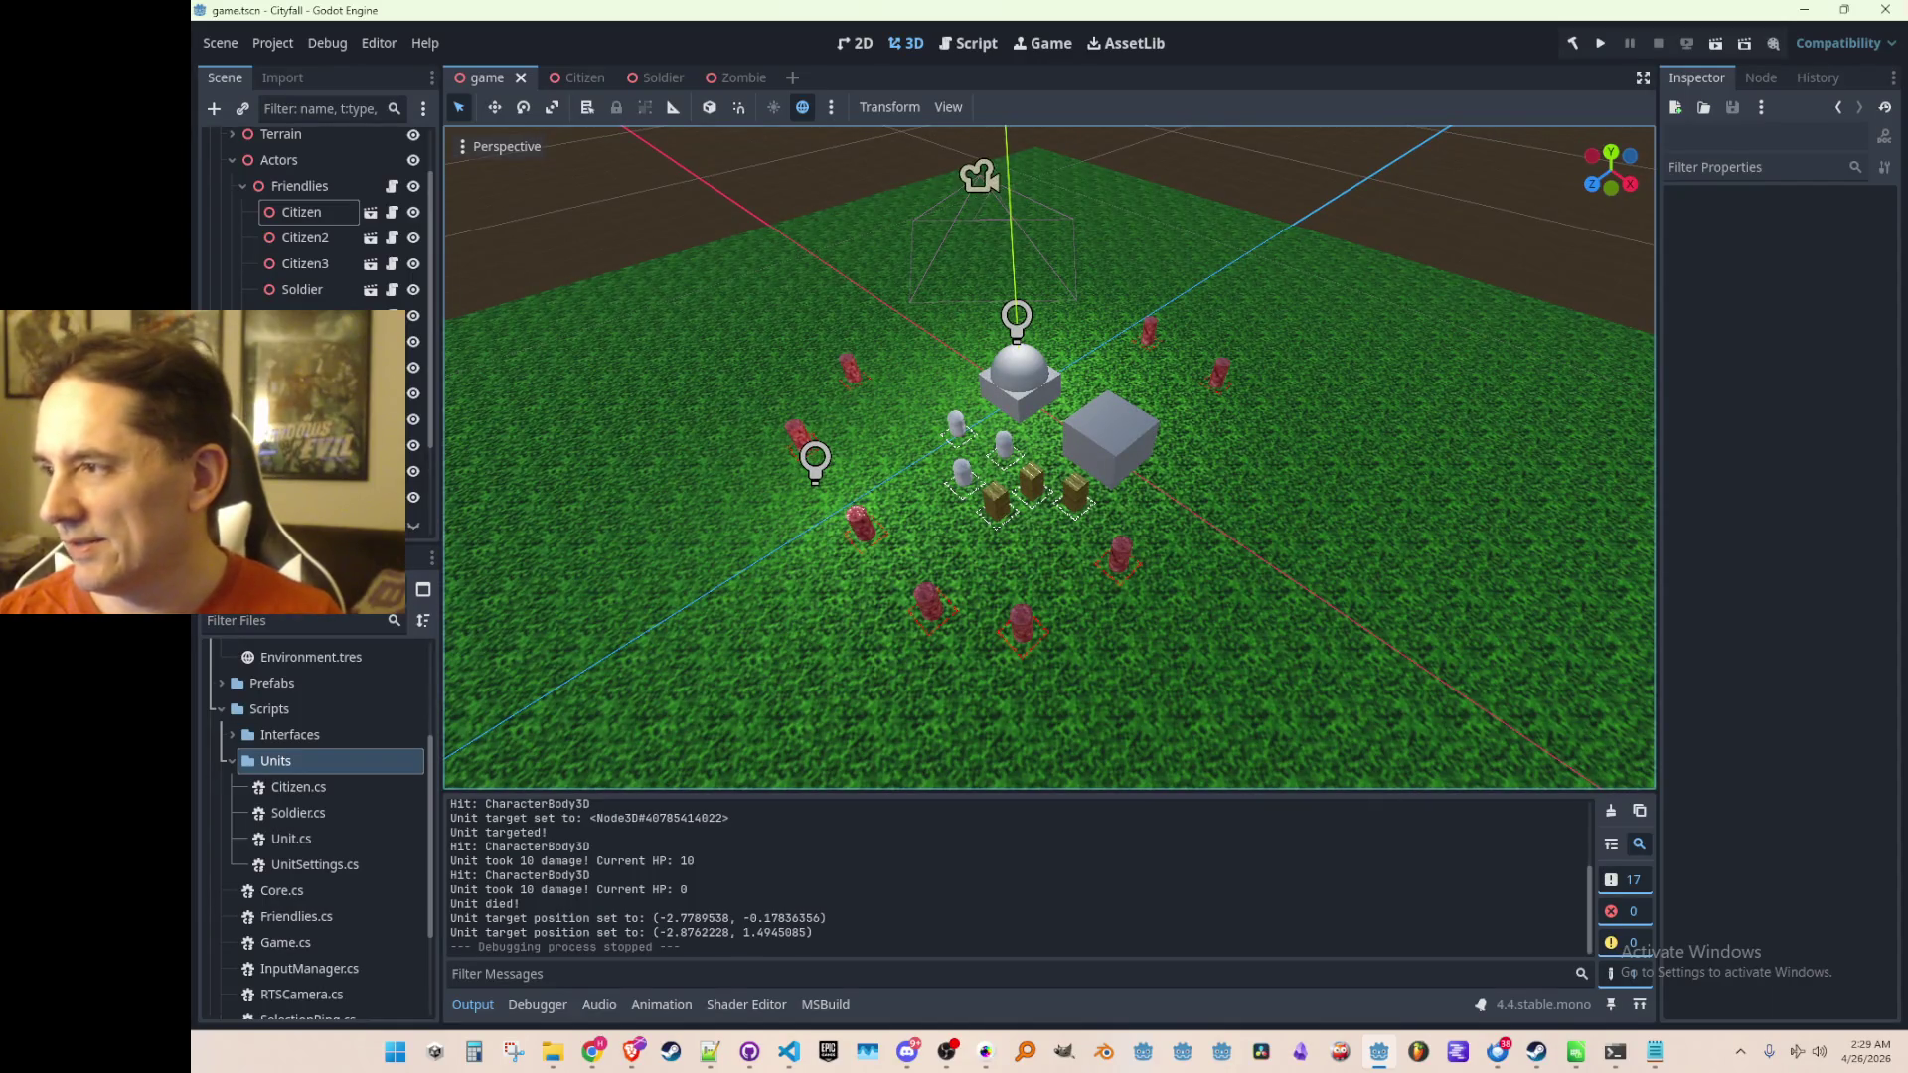
pyautogui.hotkey('alt', 'Tab')
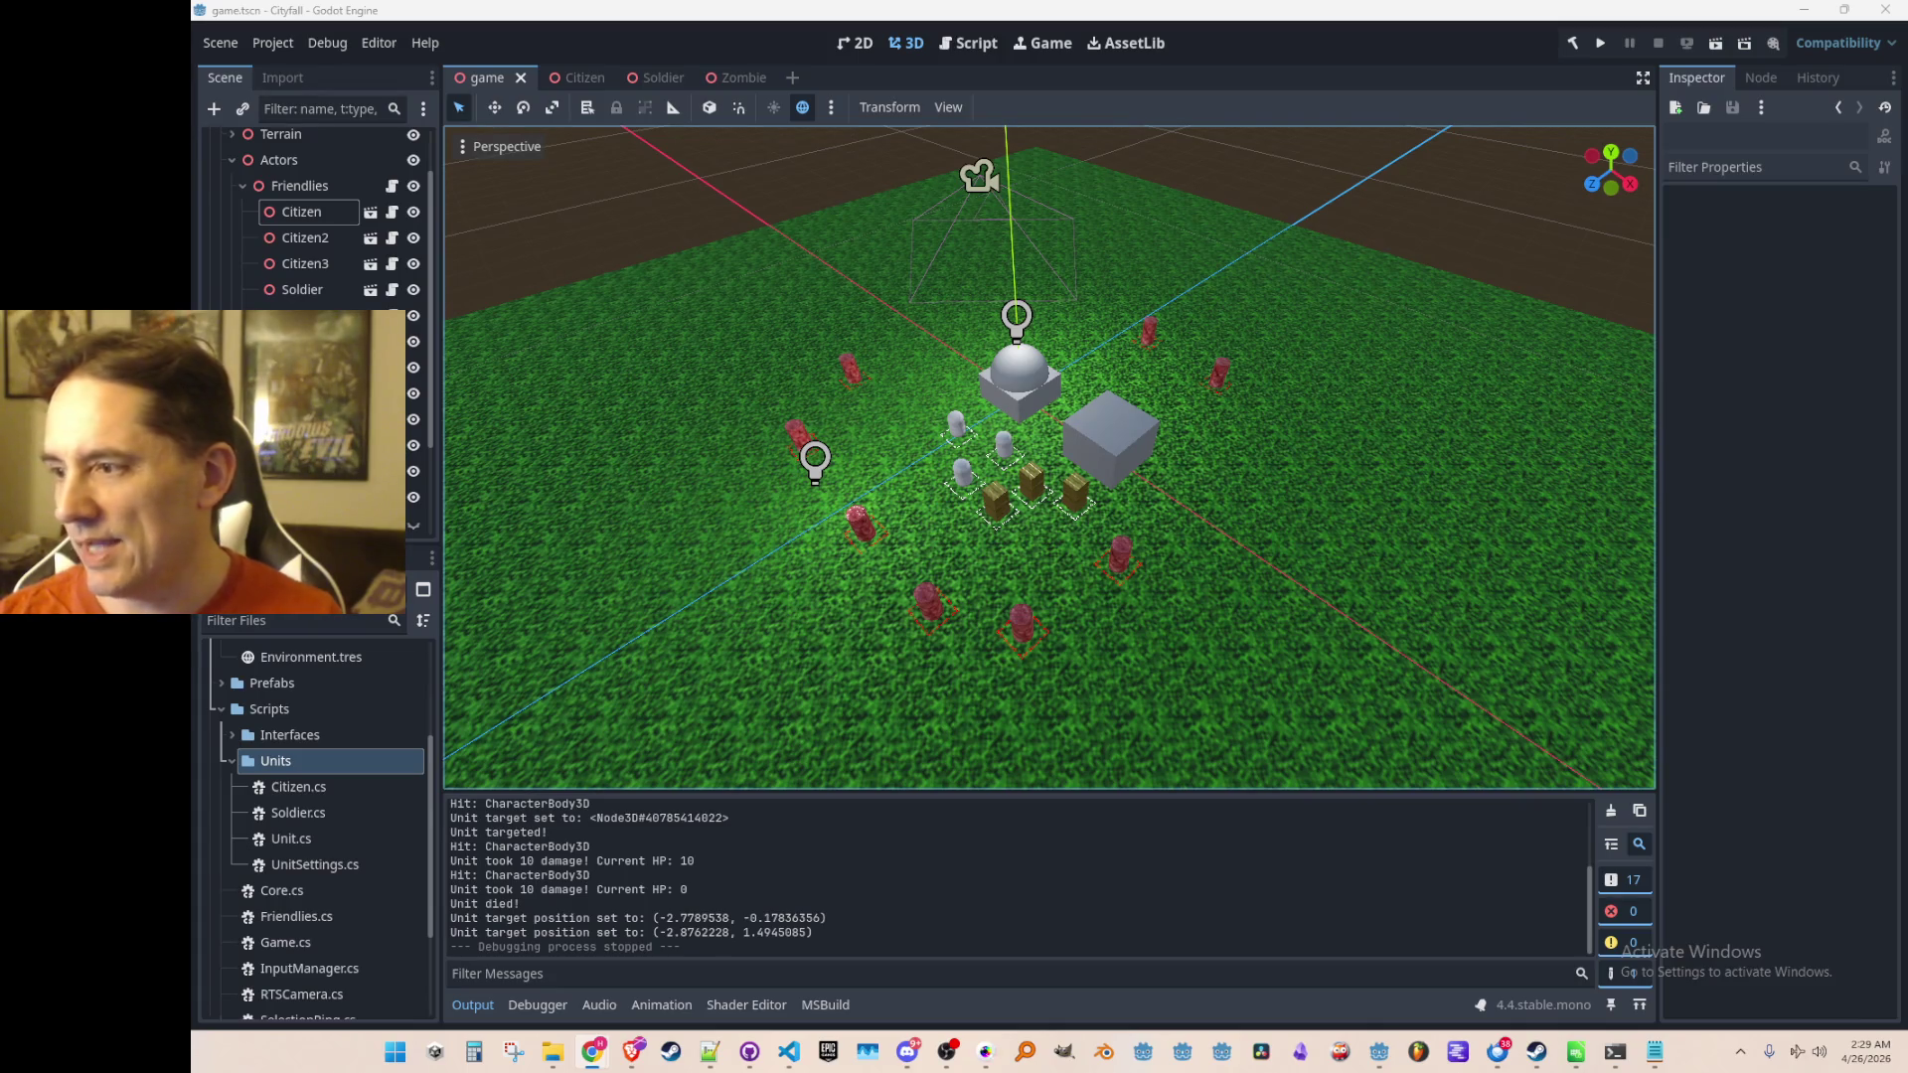
# - Bring Steam to the front and show the game library
pyautogui.click(1537, 1055)
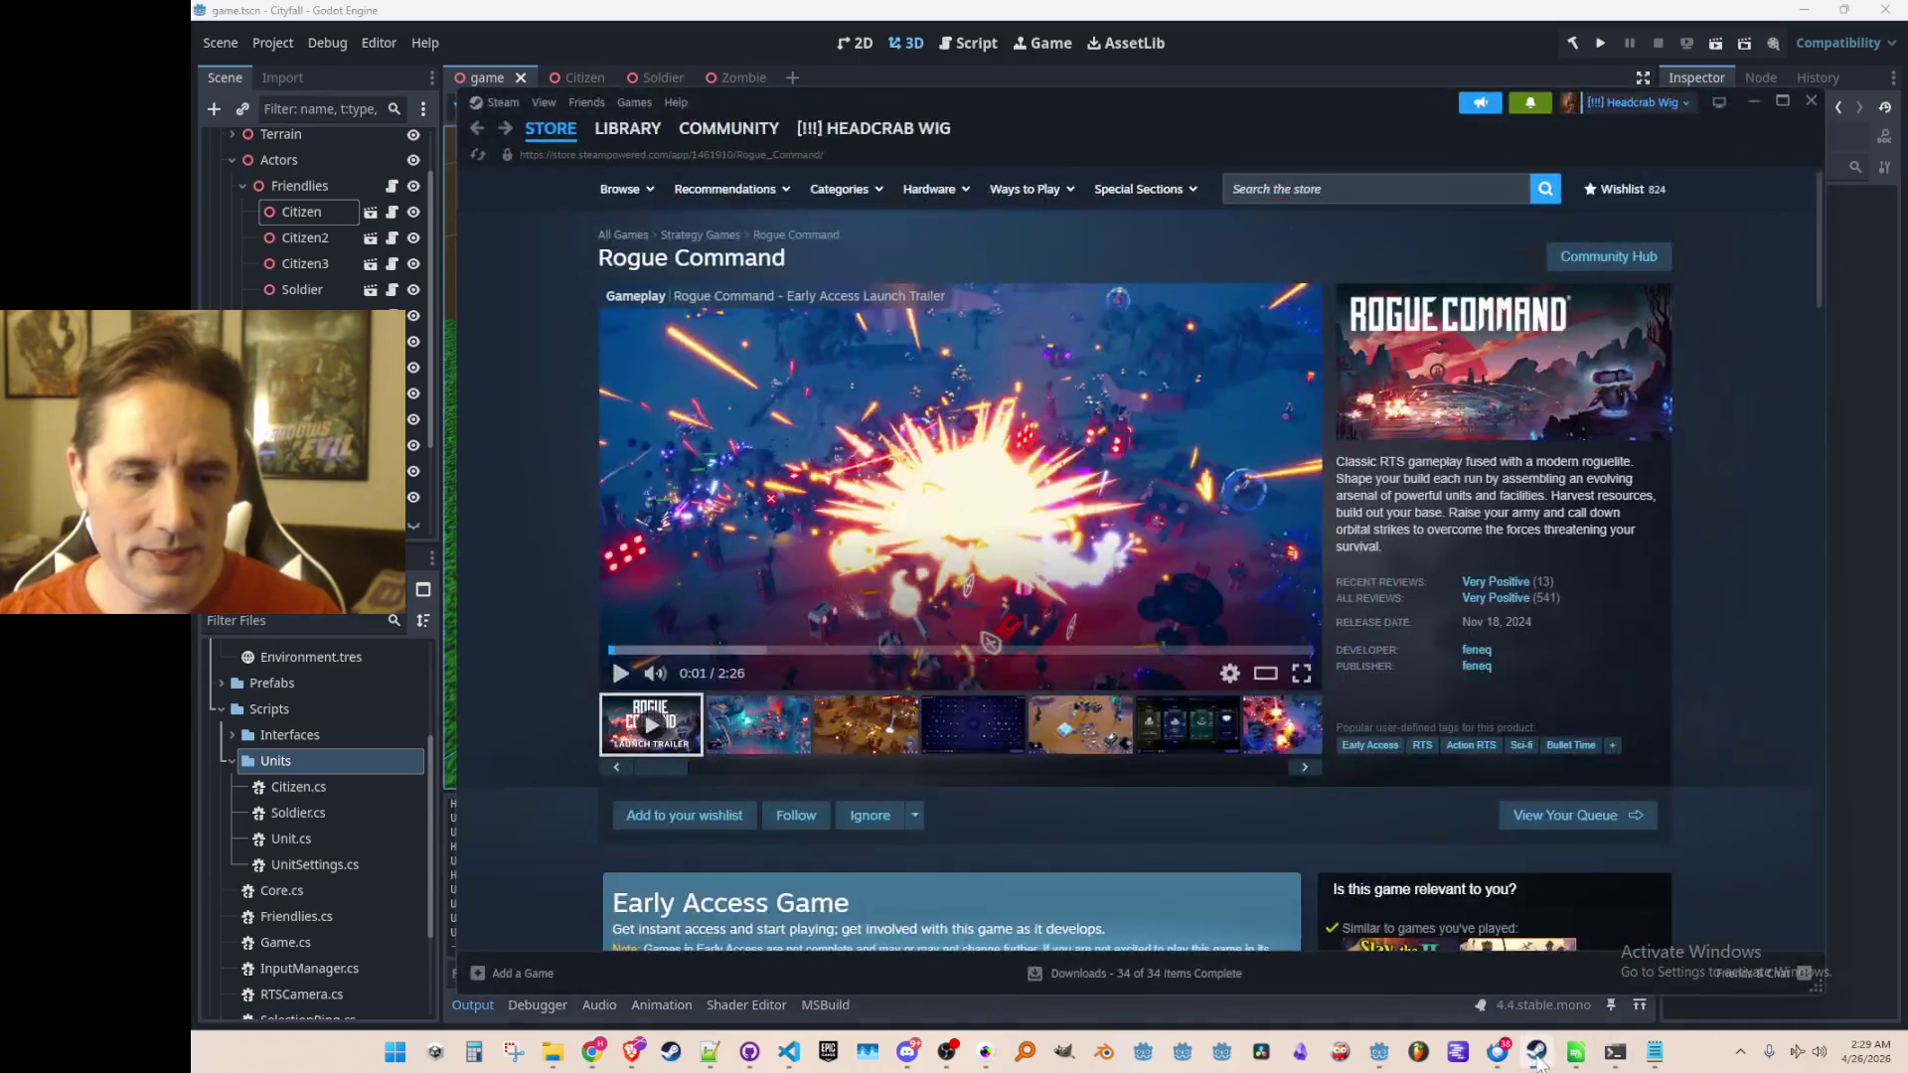
pyautogui.click(621, 130)
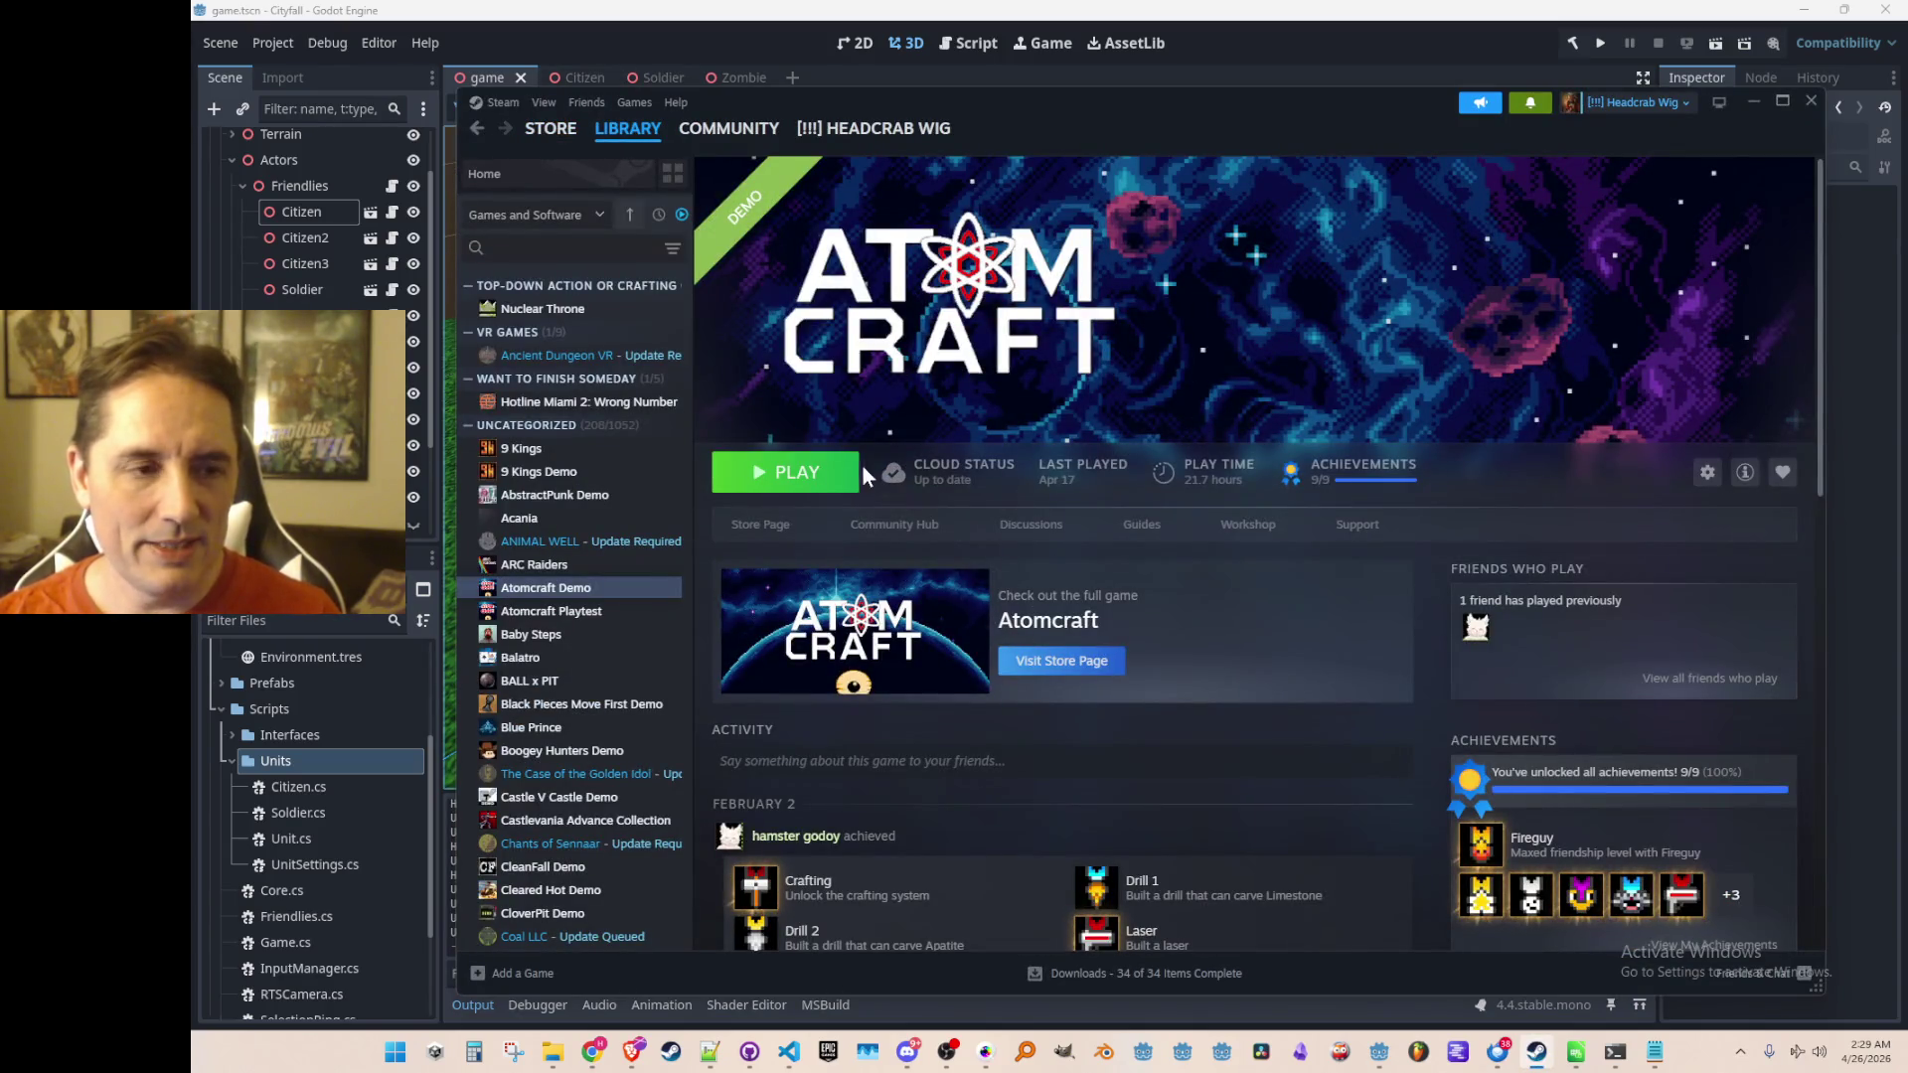
pyautogui.scroll(-3, 1452, 627)
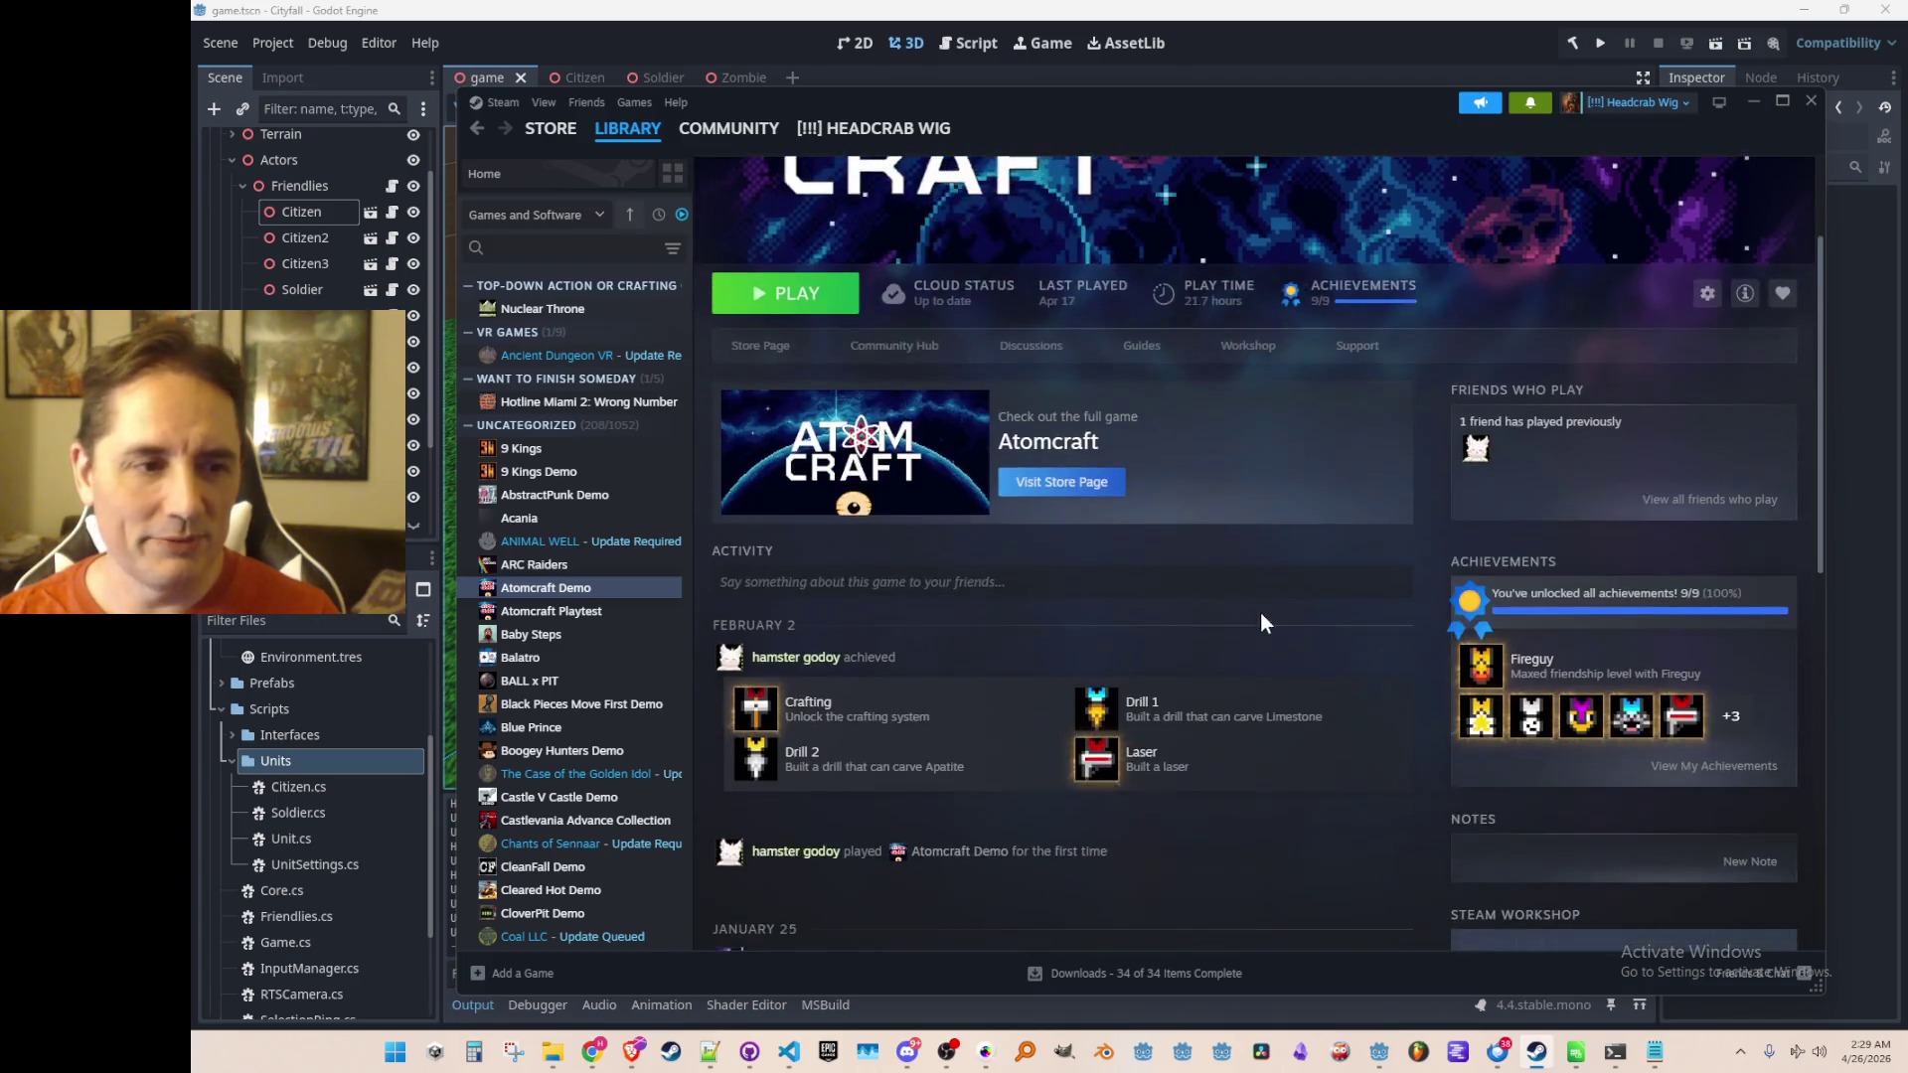
pyautogui.scroll(3, 1006, 563)
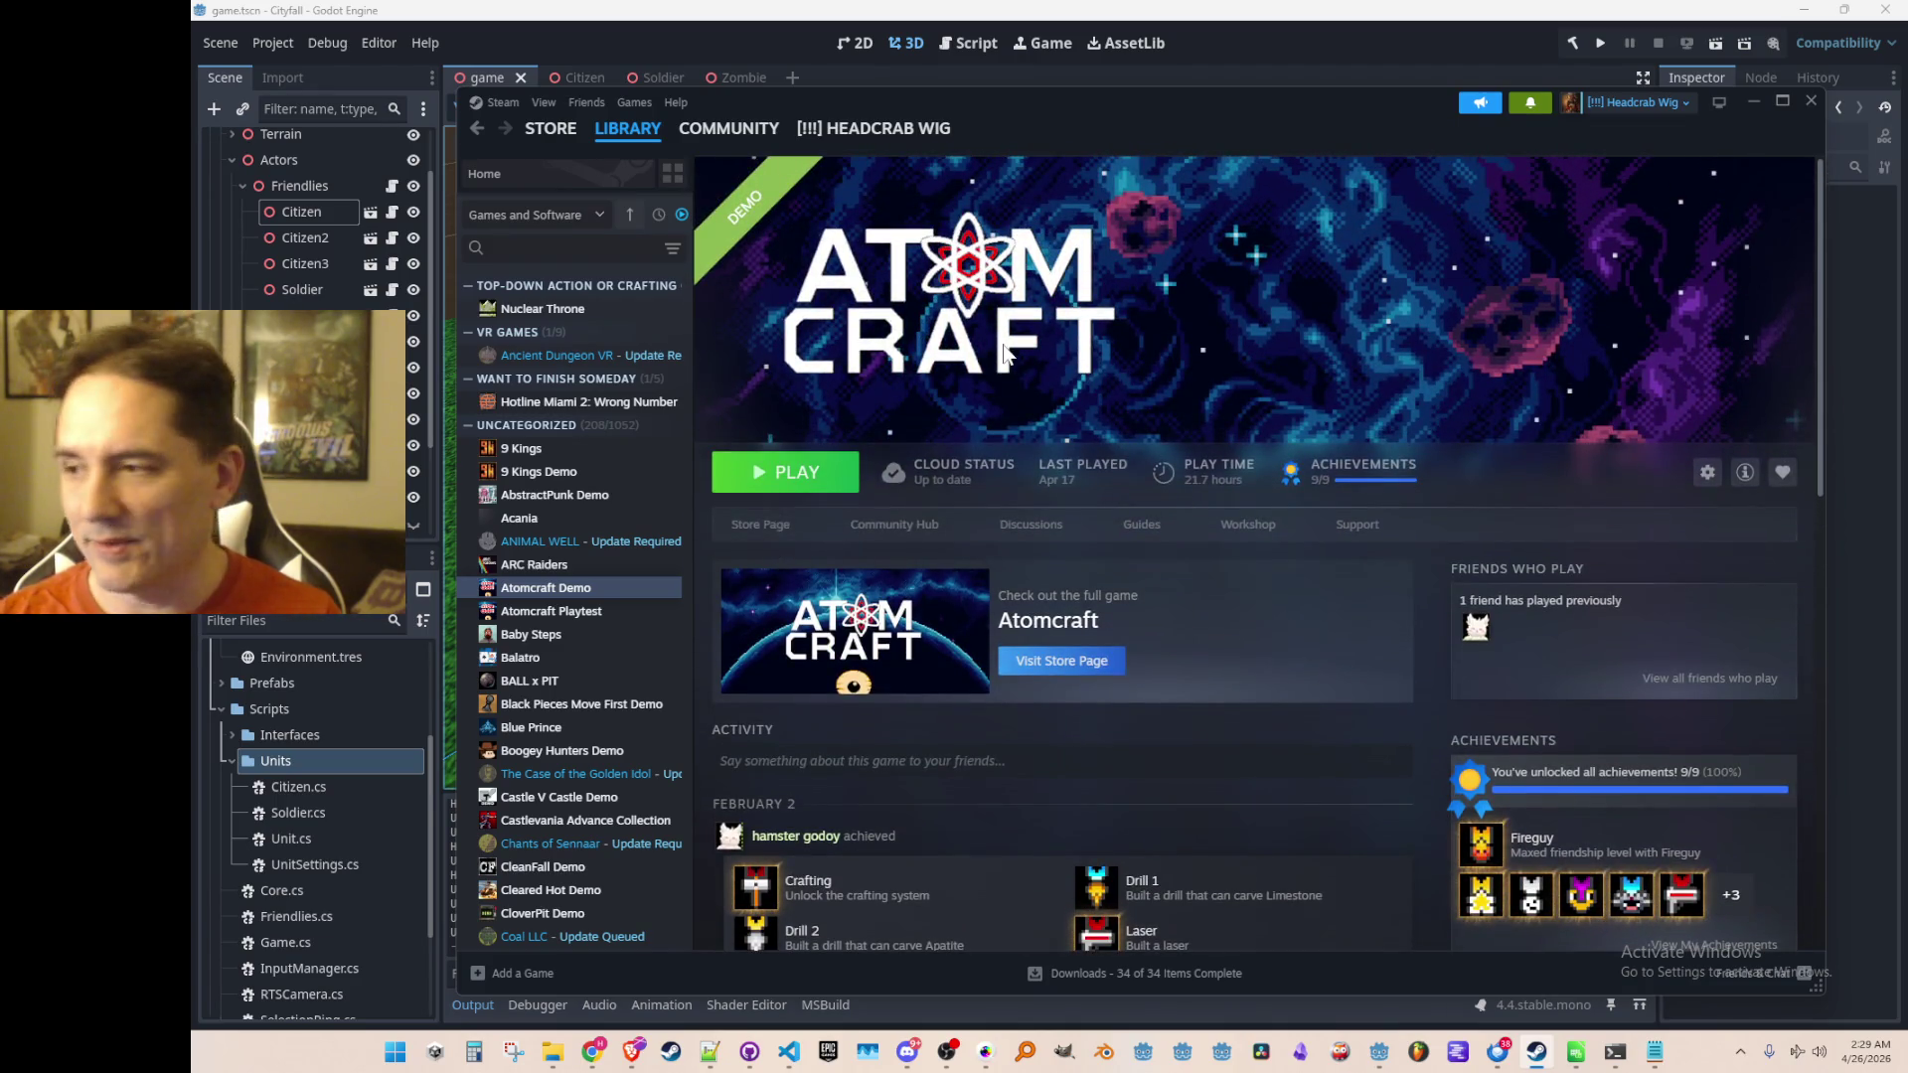
# - Open the Atomcraft Demo store page from the library and pause its trailer
pyautogui.click(753, 537)
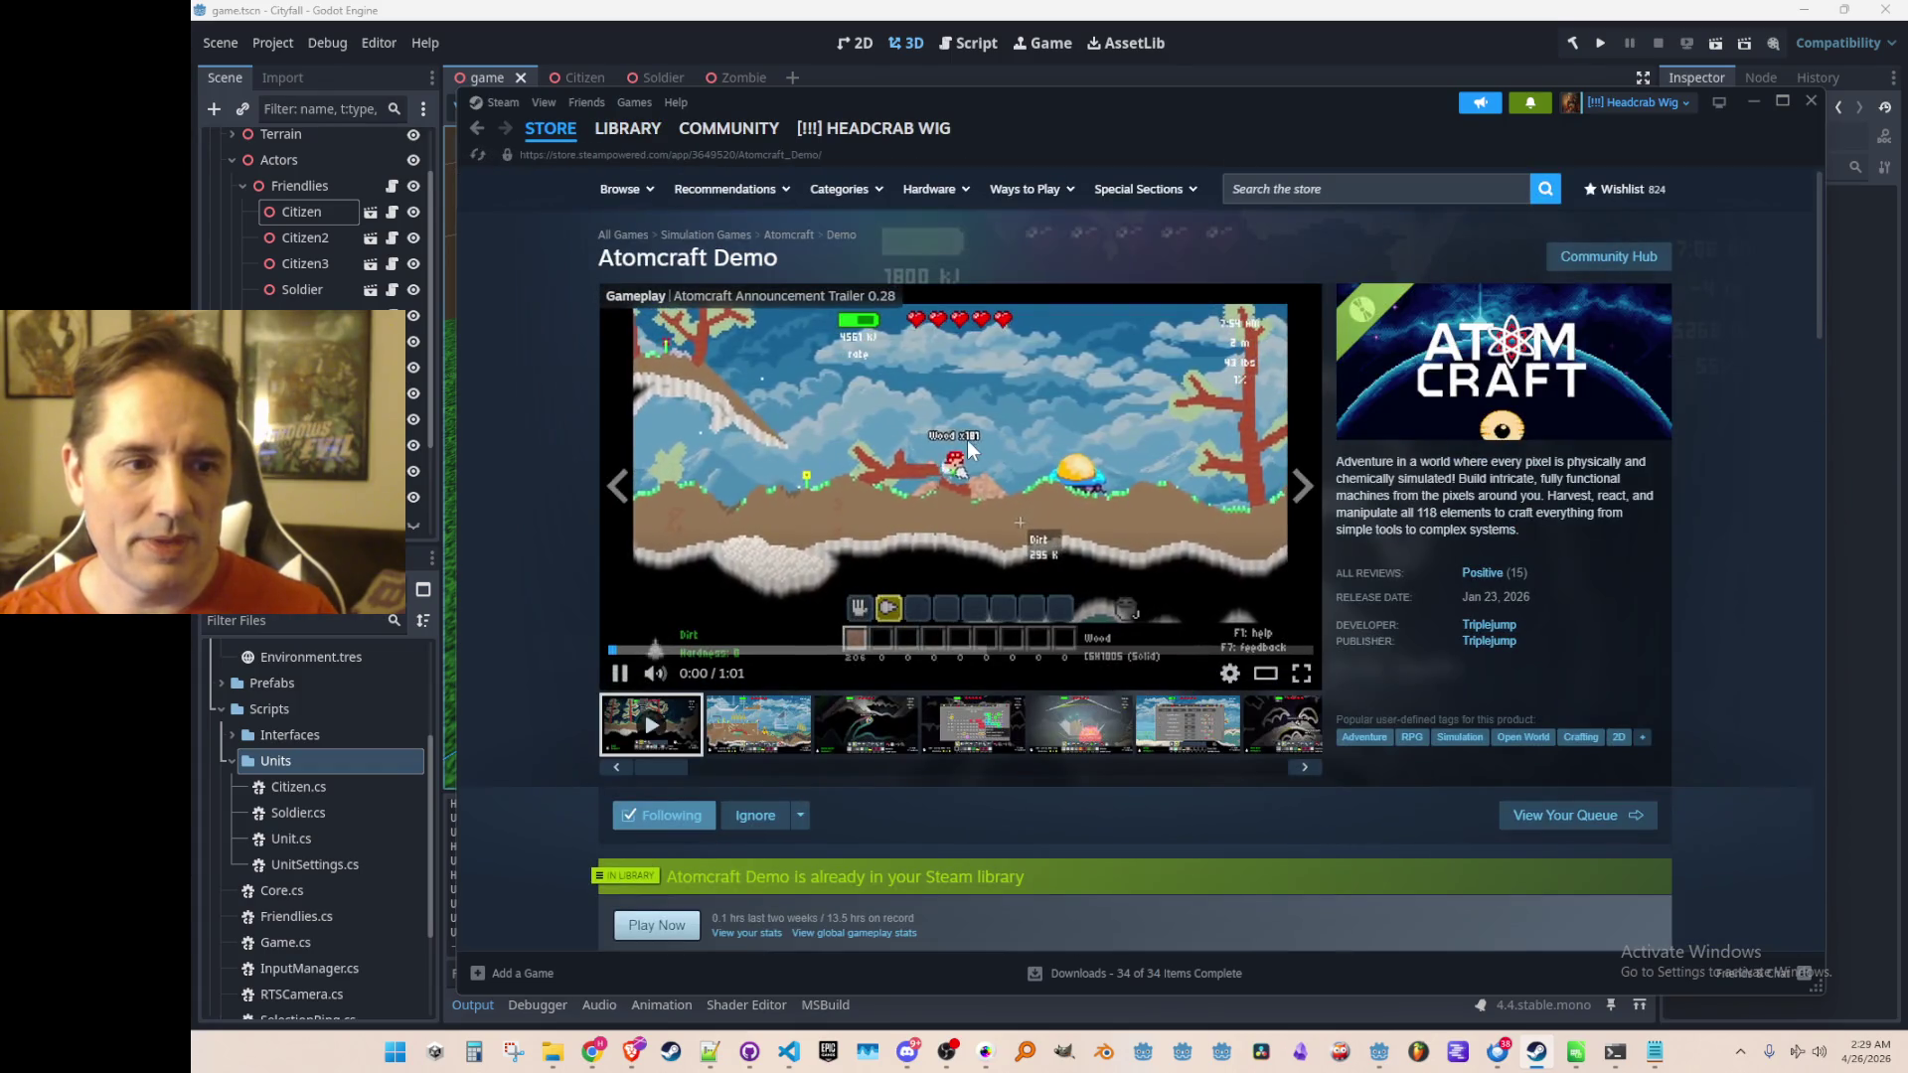
pyautogui.click(967, 441)
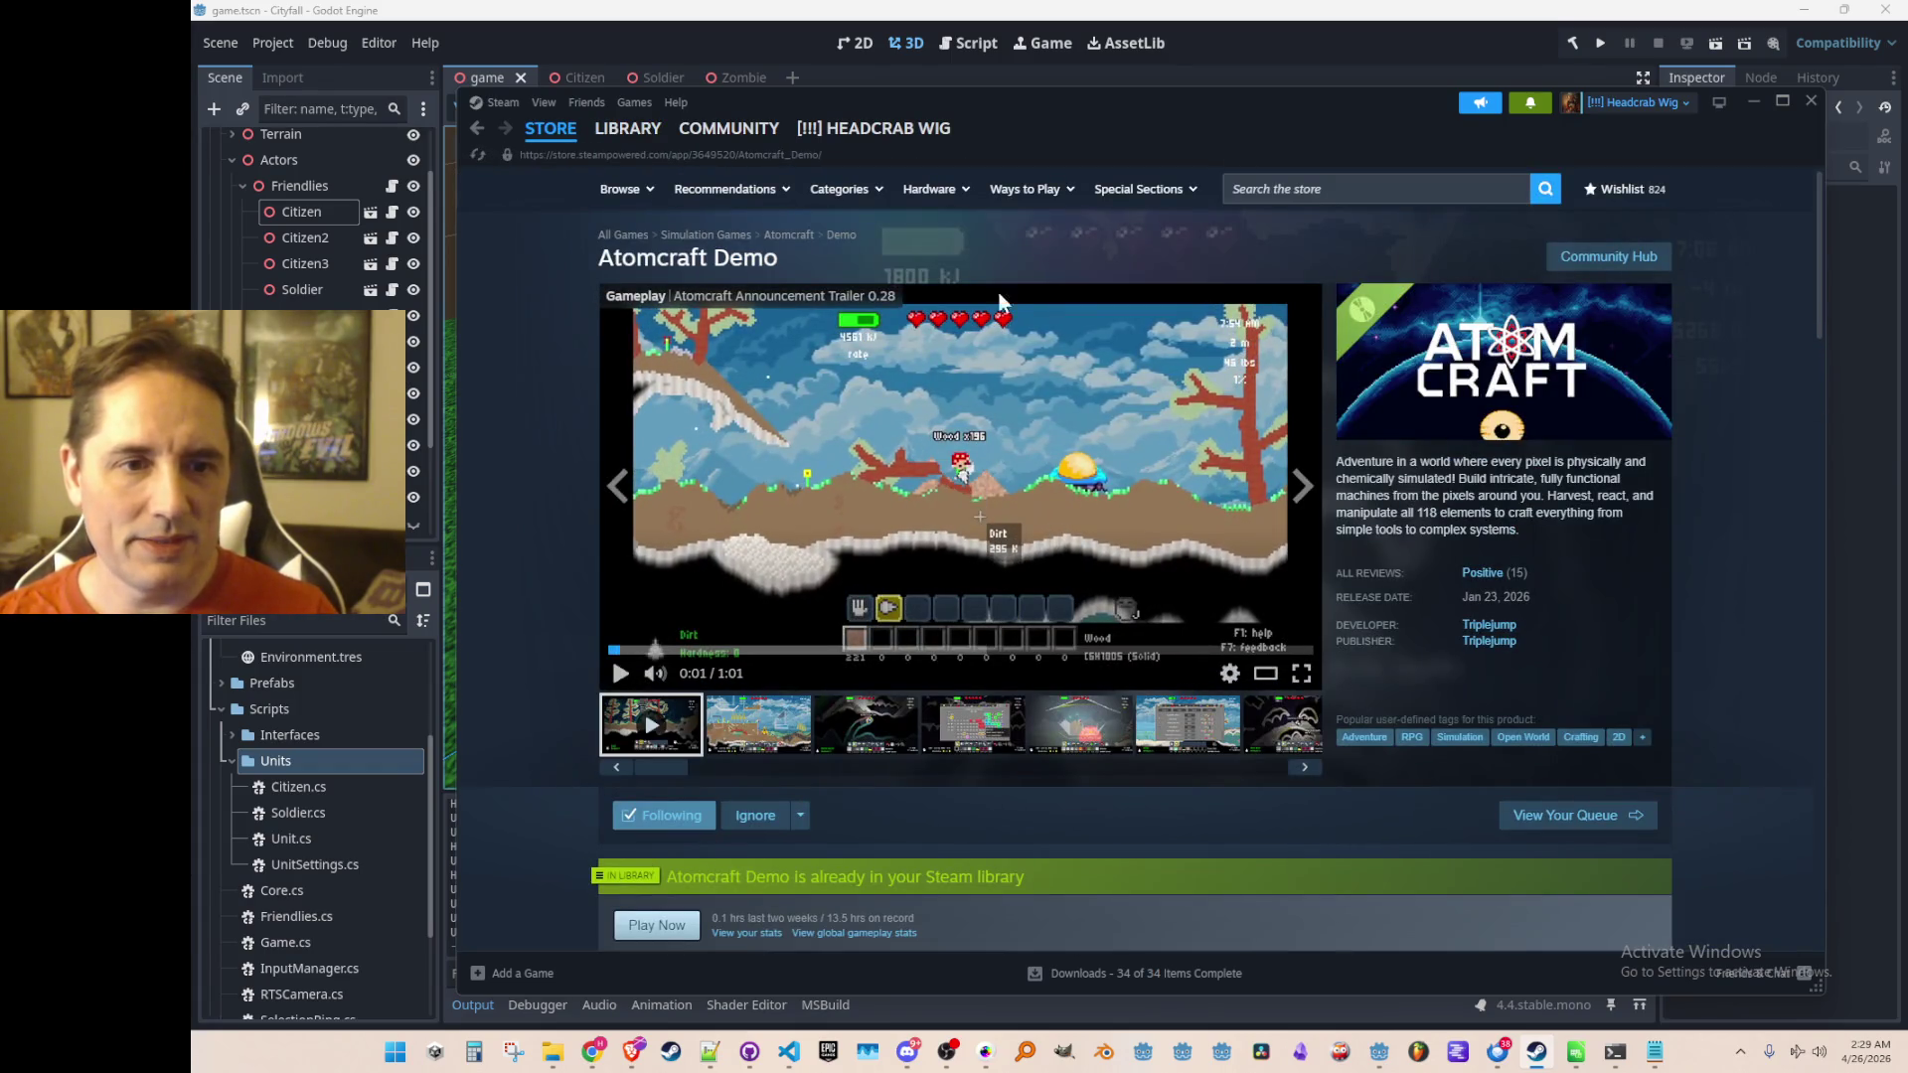
pyautogui.moveTo(640, 136)
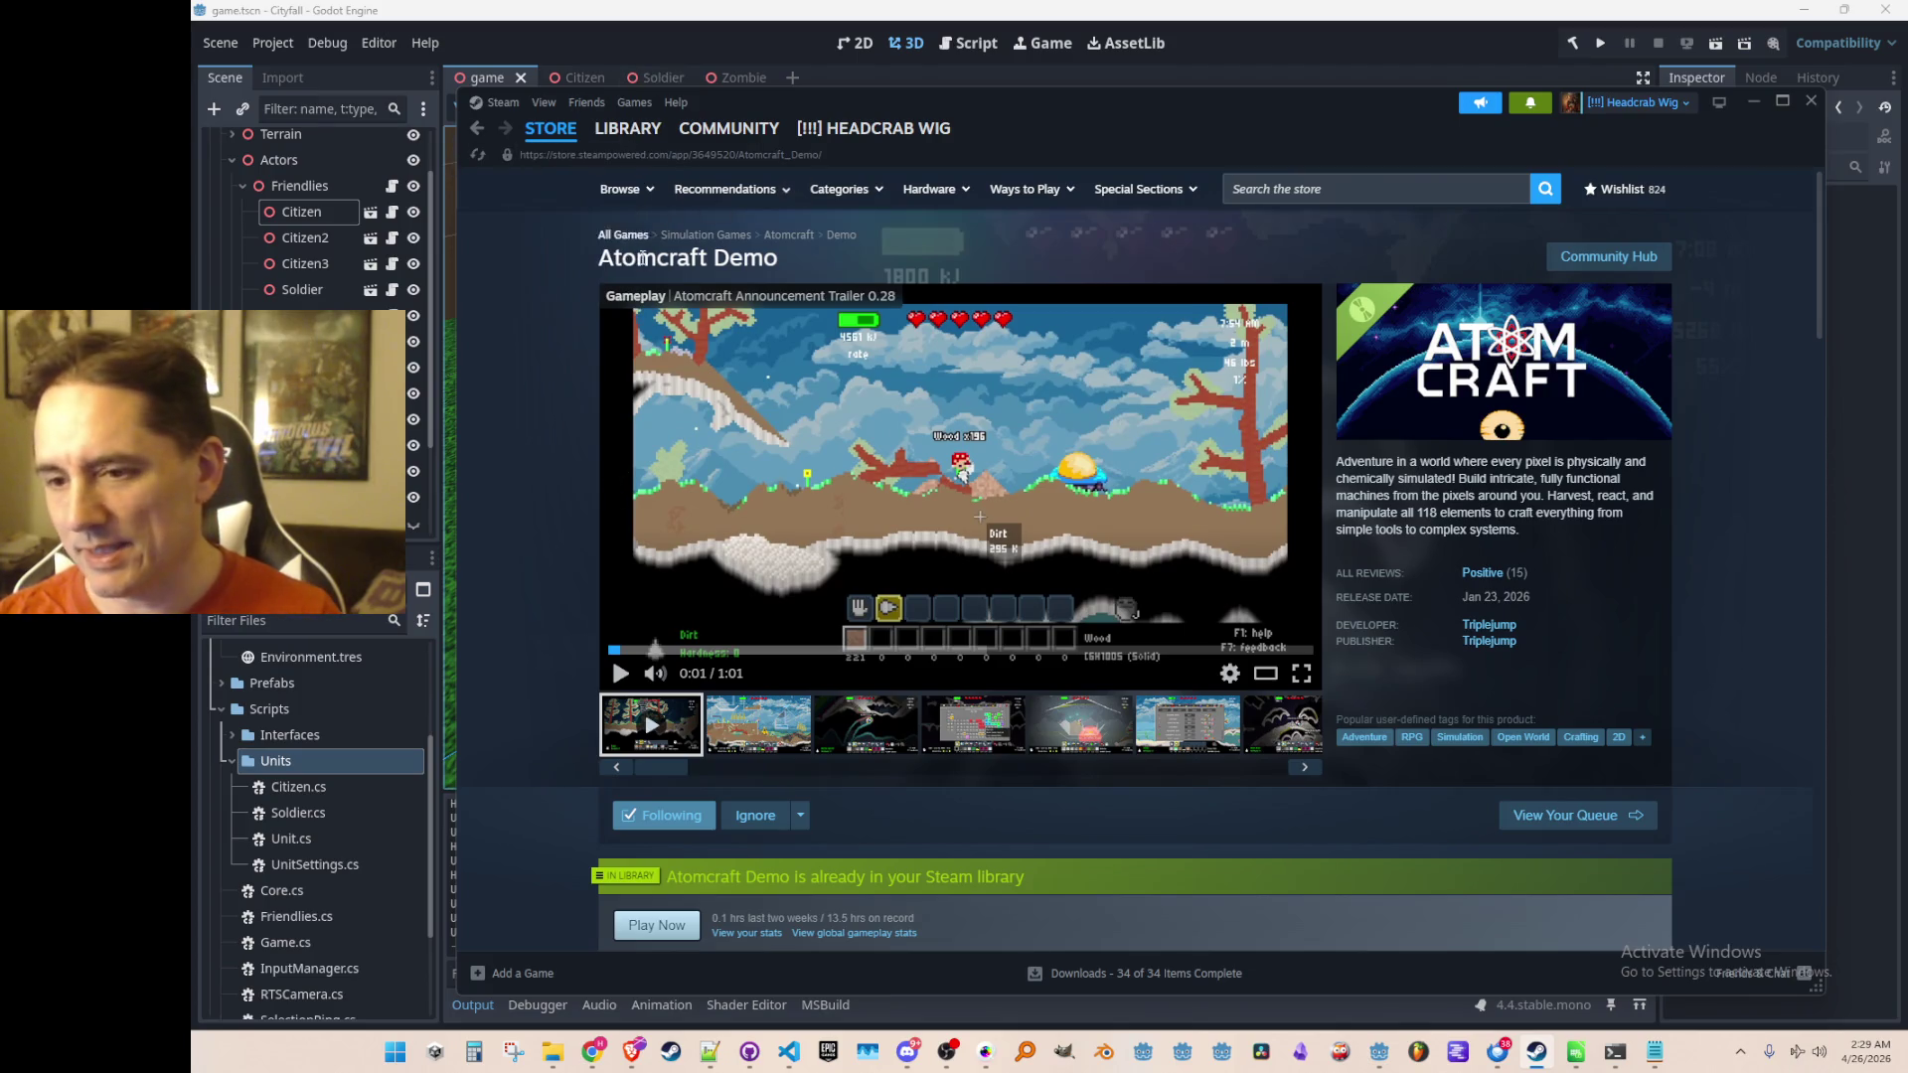